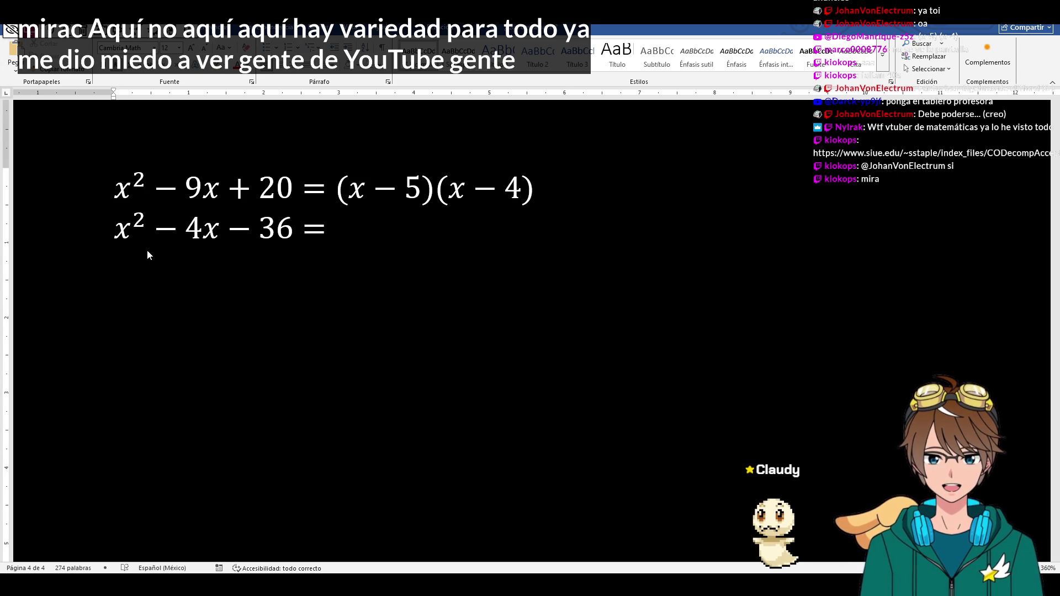
- Change the second equation's middle term from 4x to 5x, giving x² − 5x − 36
click(331, 230)
key(Return)
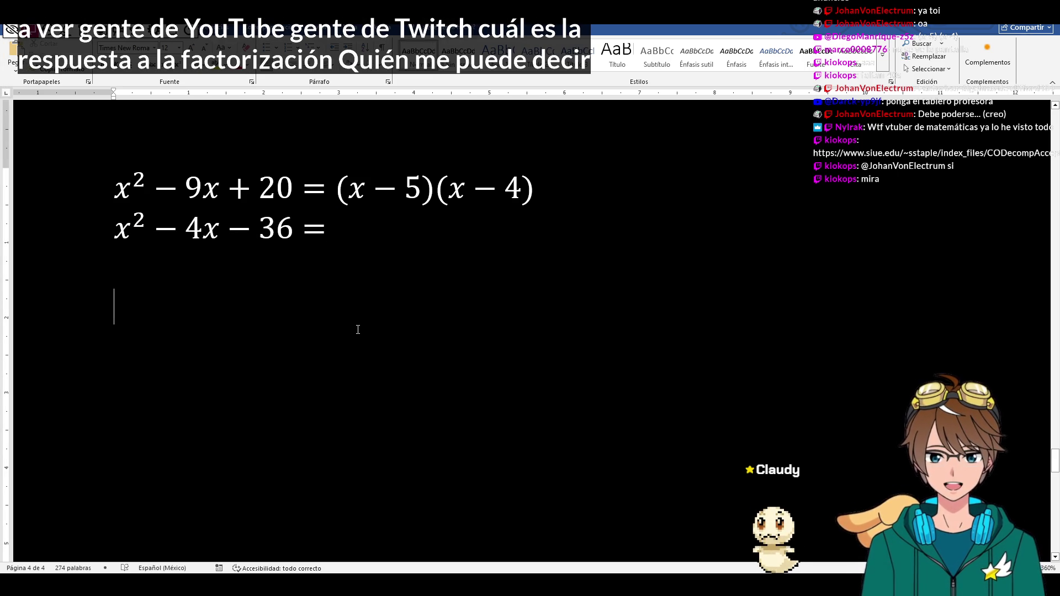
click(219, 230)
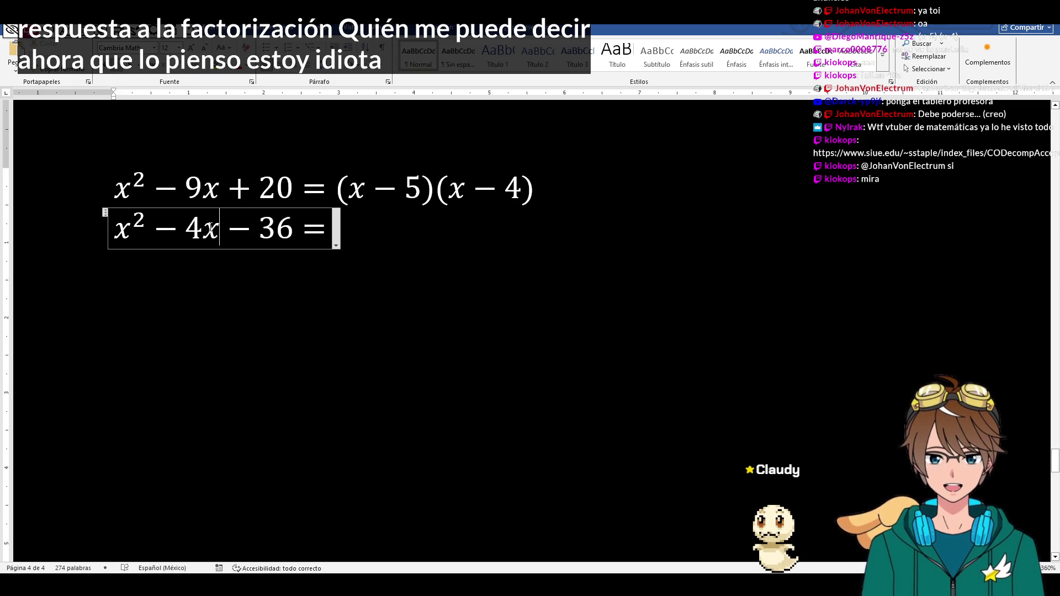
key(BackSpace)
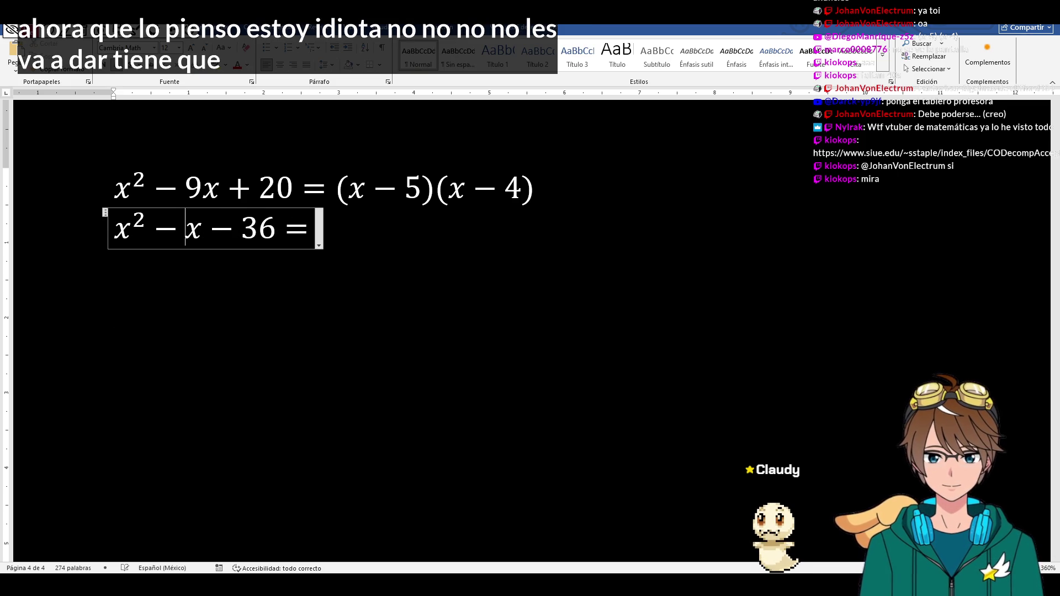
text(6)
key(BackSpace)
text(5)
click(364, 363)
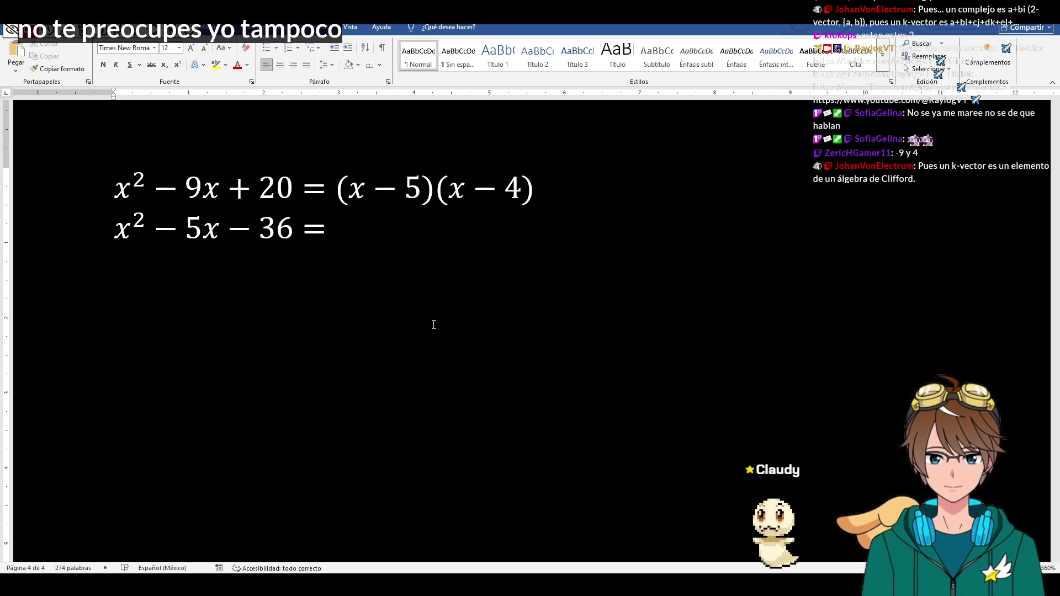
- Complete the second equation with the factorization (x − 9)(x + 4)
click(335, 232)
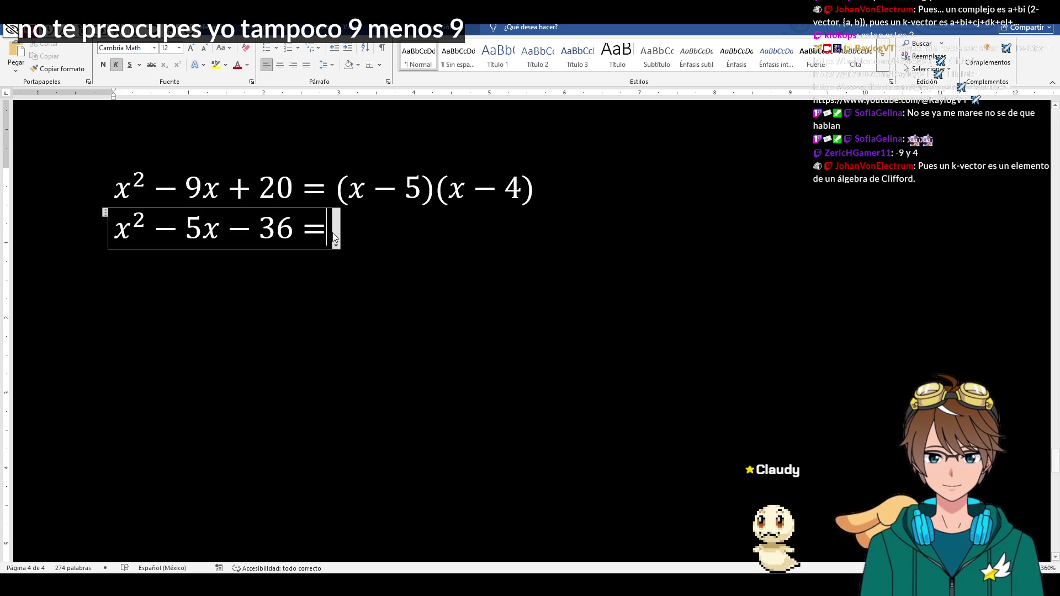
text((-)
key(BackSpace)
text(x-9()
key(BackSpace)
text()(x-)
key(BackSpace)
text(+ 4))
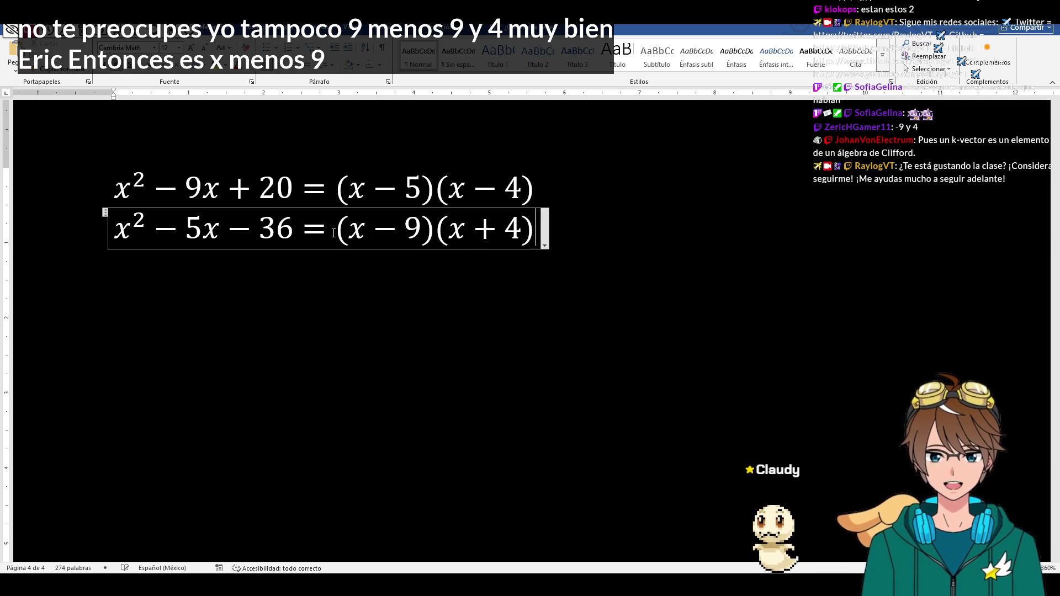
click(243, 287)
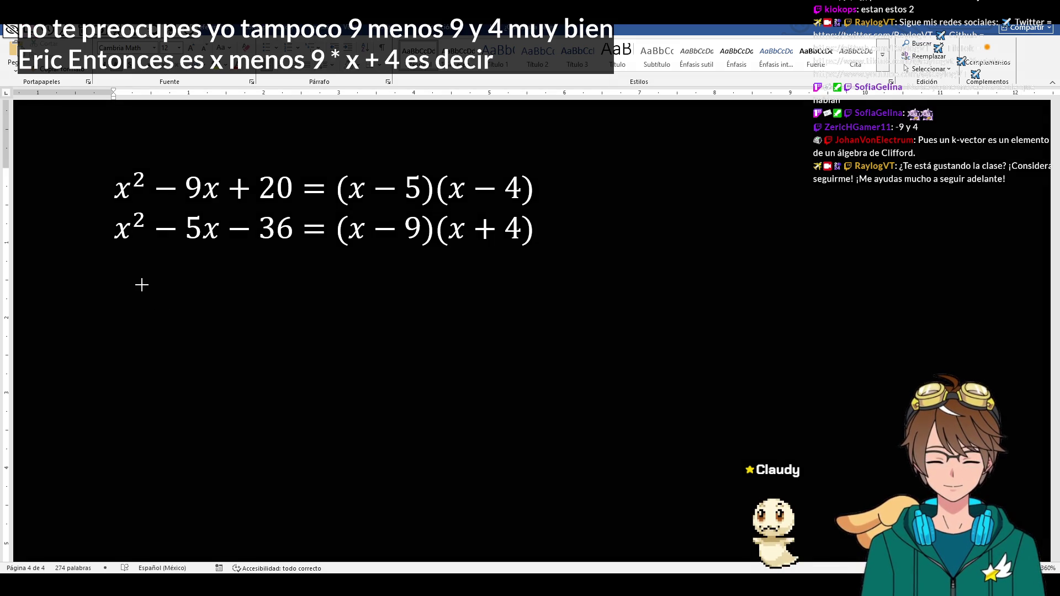
- Handwrite the conditions a+b = −5 and ab = −36 beside the equations
mouse_move(625, 177)
mouse_down()
mouse_move(613, 195)
mouse_move(638, 199)
mouse_move(678, 178)
mouse_move(658, 196)
mouse_up()
mouse_move(684, 151)
mouse_down()
mouse_move(679, 191)
mouse_move(700, 174)
mouse_move(750, 173)
mouse_move(752, 187)
mouse_move(799, 165)
mouse_up()
mouse_move(799, 166)
mouse_down()
mouse_move(819, 187)
mouse_move(791, 197)
mouse_up()
mouse_move(621, 227)
mouse_down()
mouse_move(595, 240)
mouse_move(623, 233)
mouse_up()
drag(623, 232, 626, 259)
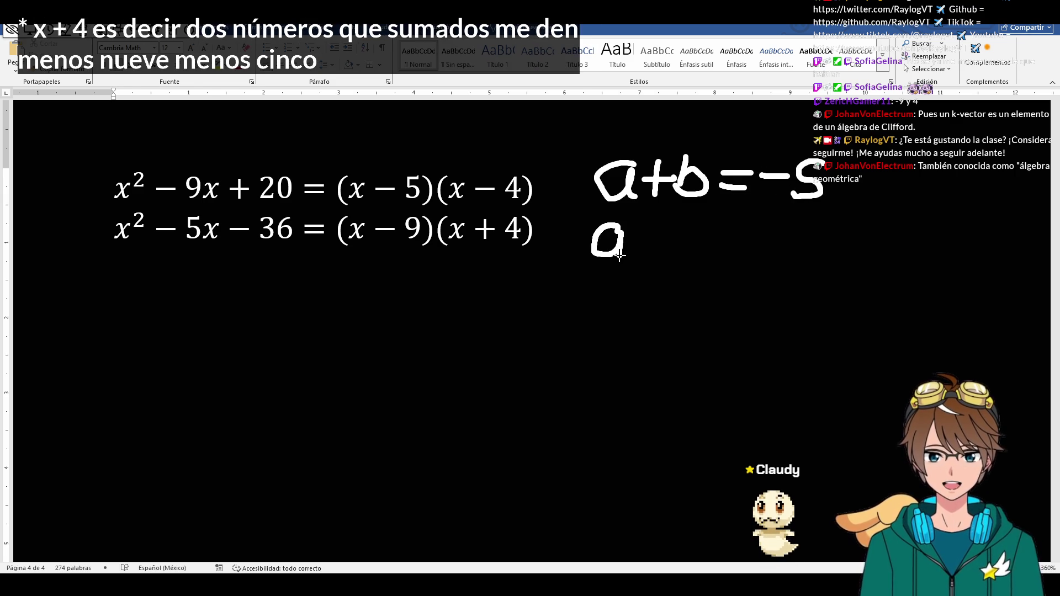
mouse_move(637, 210)
mouse_down()
mouse_move(637, 259)
mouse_move(687, 230)
mouse_move(697, 245)
mouse_move(771, 233)
mouse_move(750, 243)
mouse_move(742, 264)
mouse_up()
drag(802, 227, 787, 261)
- Handwrite the number pair −9 and 4 below the product condition
mouse_move(597, 304)
mouse_down()
mouse_move(646, 298)
mouse_move(667, 306)
mouse_move(688, 339)
mouse_up()
mouse_move(757, 298)
mouse_down()
mouse_move(747, 314)
mouse_move(779, 315)
mouse_up()
drag(771, 299, 773, 344)
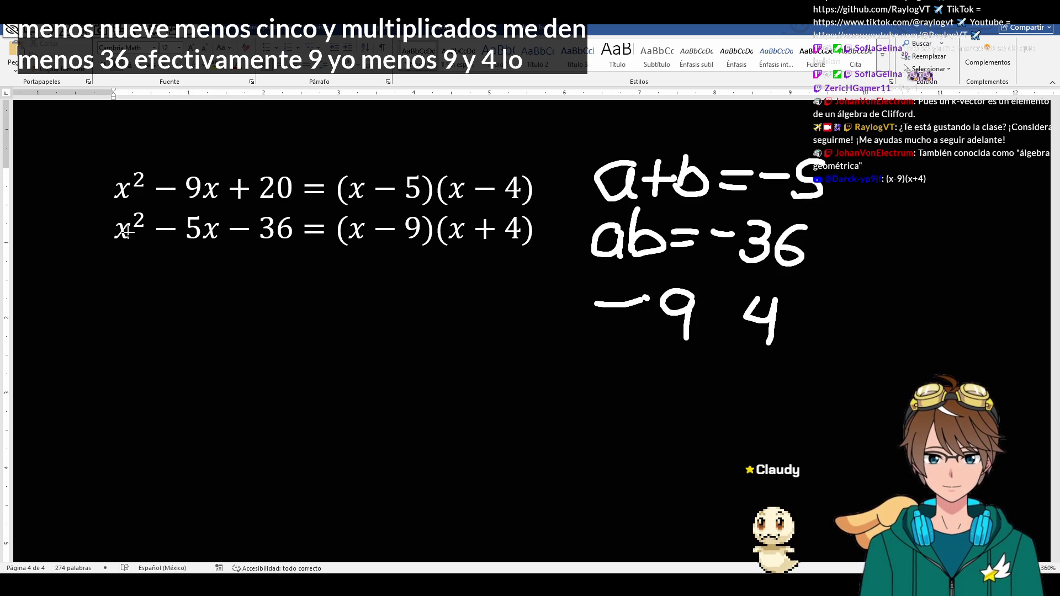
- Duplicate the second equation onto a new third line
click(272, 236)
key(ctrl+c)
key(Right)
key(Return)
key(ctrl+v)
click(200, 269)
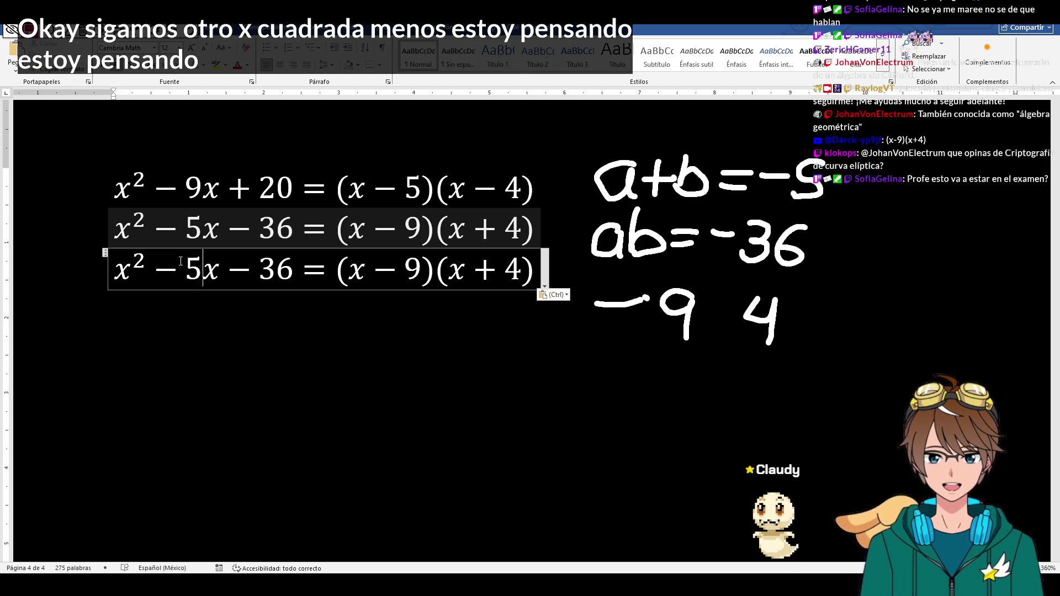
- Edit the third line into the new problem x² − 13x + 42 = with no right side
drag(181, 262, 199, 262)
text(13x)
key(BackSpace)
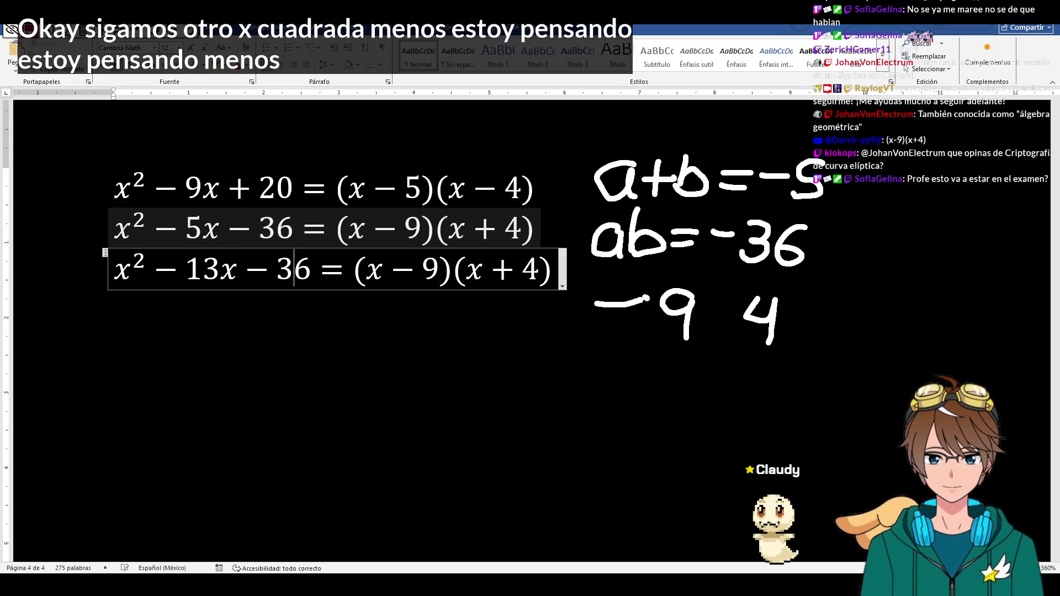
key(Delete)
key(BackSpace)
key(BackSpace)
key(BackSpace)
text(+ 4)
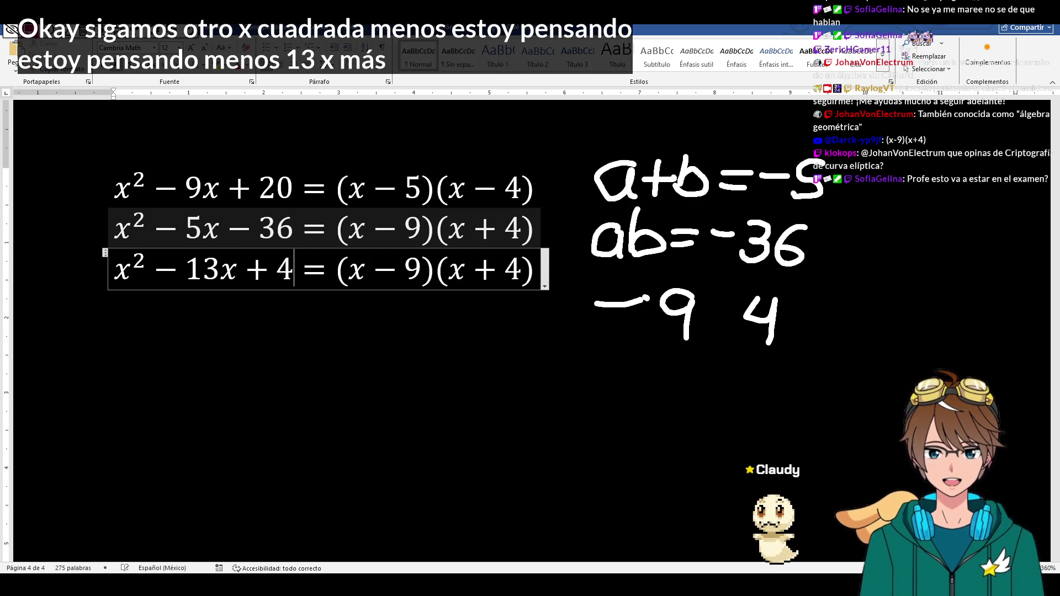
text(2)
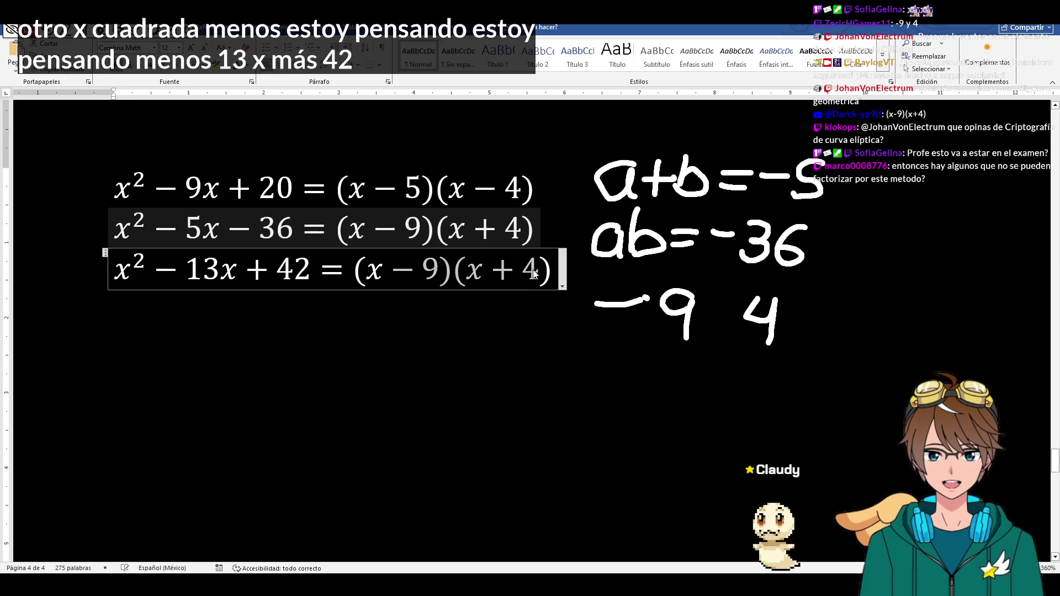
key(BackSpace)
key(BackSpace)
key(BackSpace)
key(BackSpace)
key(BackSpace)
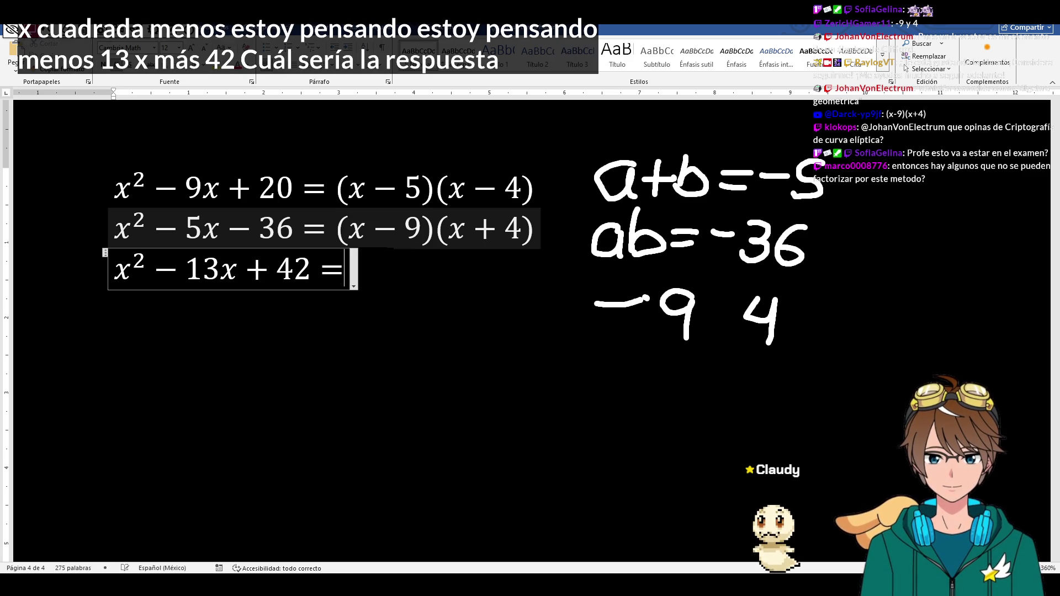
key(ctrl+shift+Delete)
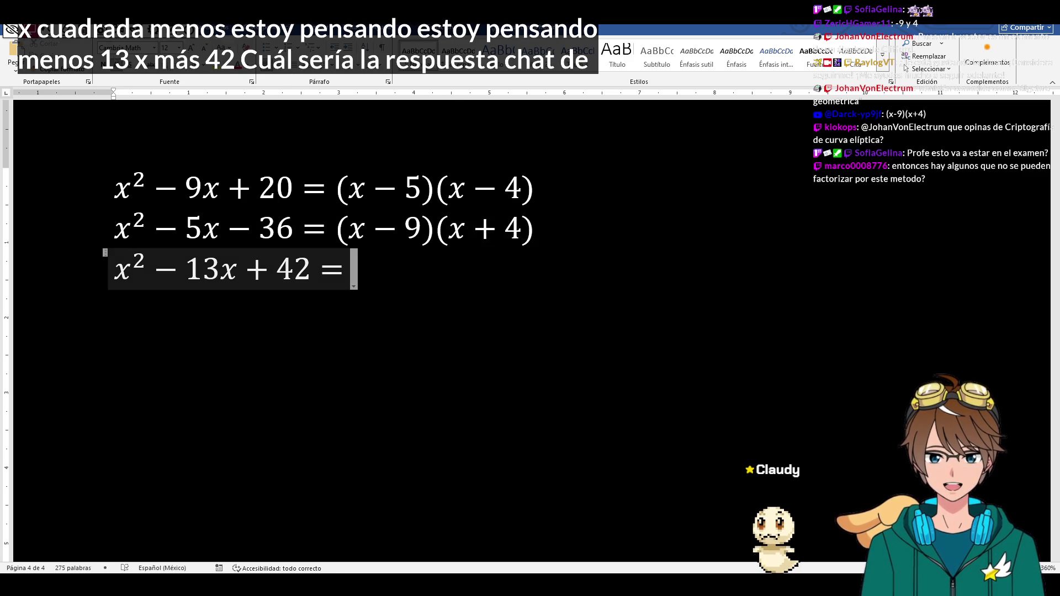
- Erase the old ink values and handwrite the new conditions a+b = −13 and ab = 42
drag(796, 166, 829, 194)
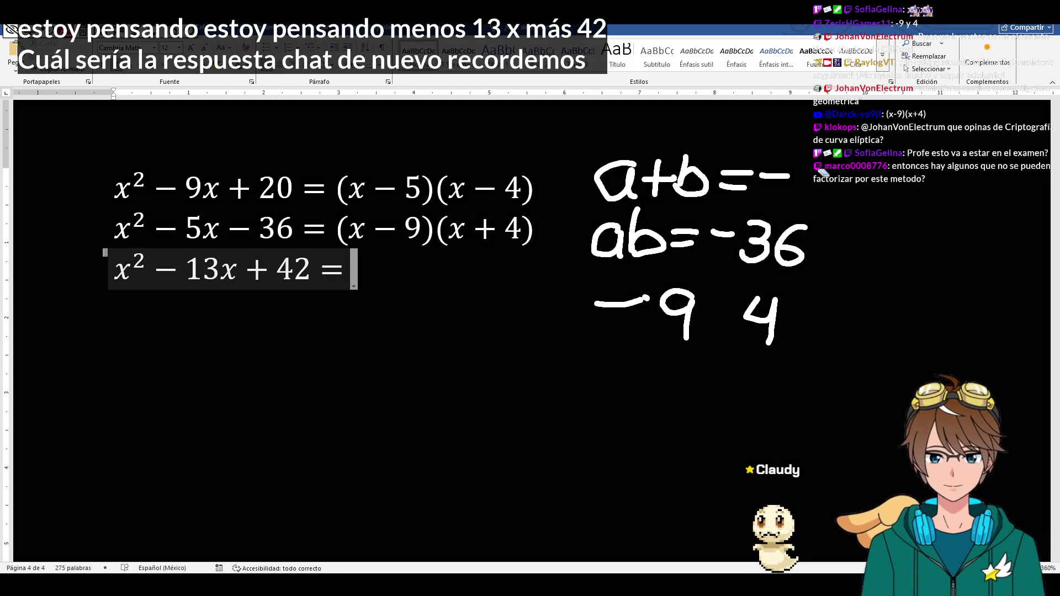
drag(755, 241, 796, 249)
mouse_move(761, 319)
mouse_down()
mouse_move(621, 307)
mouse_move(642, 302)
mouse_up()
mouse_move(769, 181)
mouse_down()
mouse_move(797, 179)
mouse_move(811, 207)
mouse_up()
drag(811, 166, 816, 205)
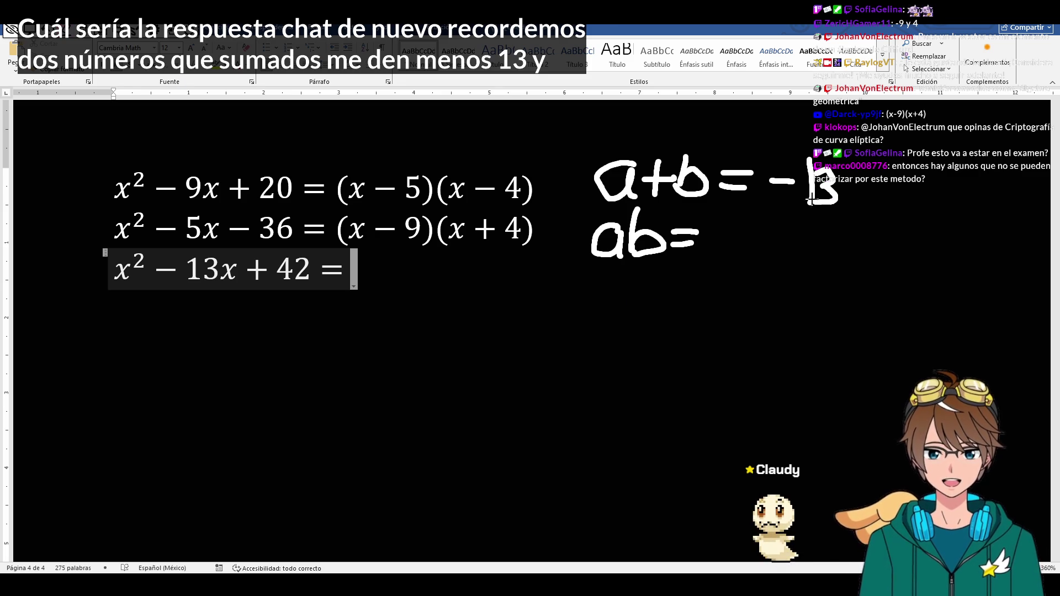
mouse_move(721, 231)
mouse_down()
mouse_move(745, 249)
mouse_move(739, 266)
mouse_move(787, 267)
mouse_up()
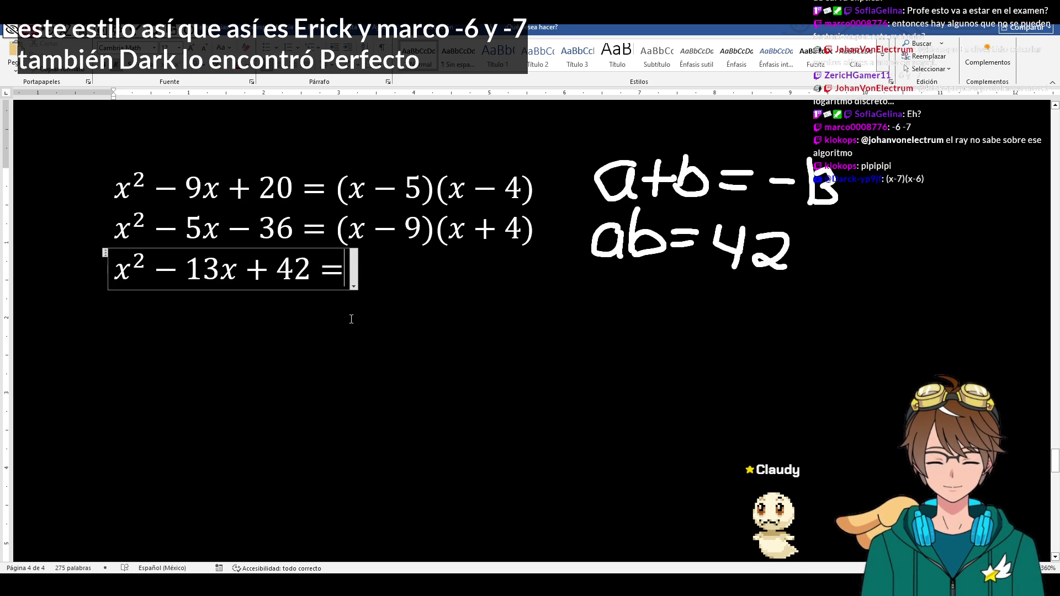
text((x-)
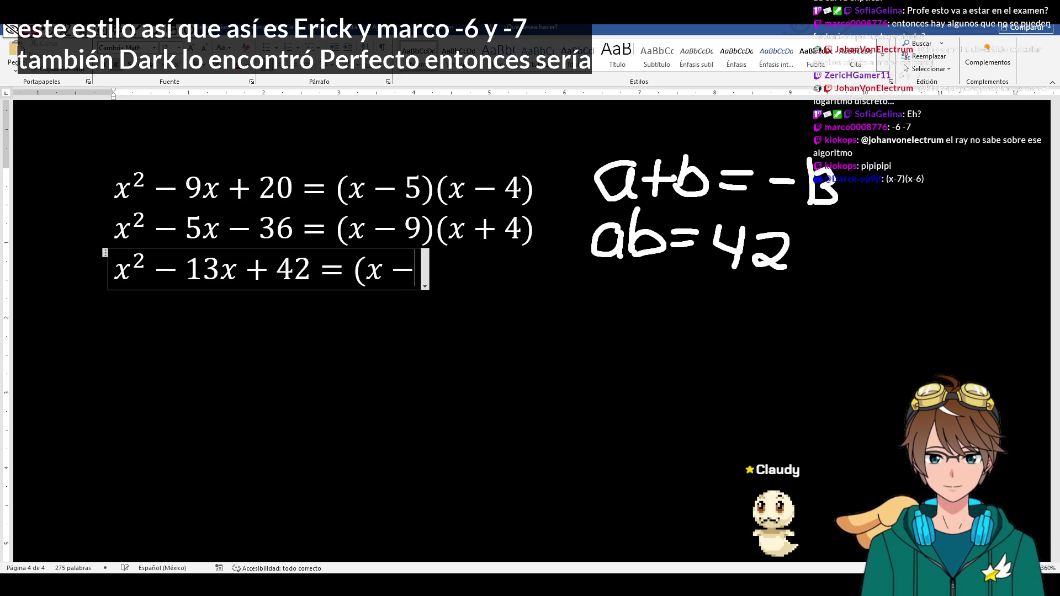
text(7)(x-6)
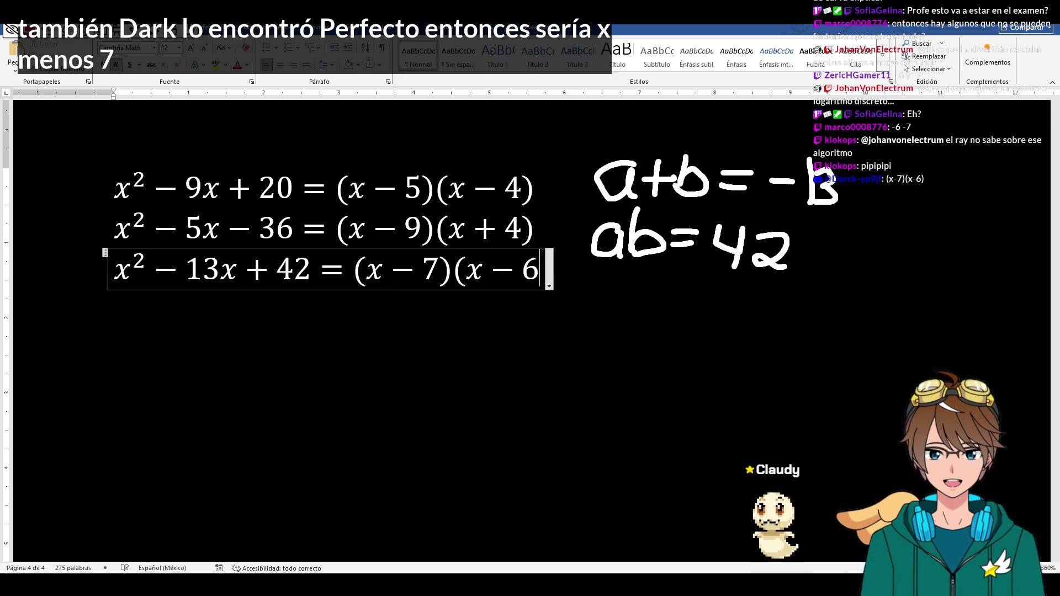
text())
- Finish the third equation as (x − 7)(x − 6) and paste a copy on a new line
key(Return)
key(BackSpace)
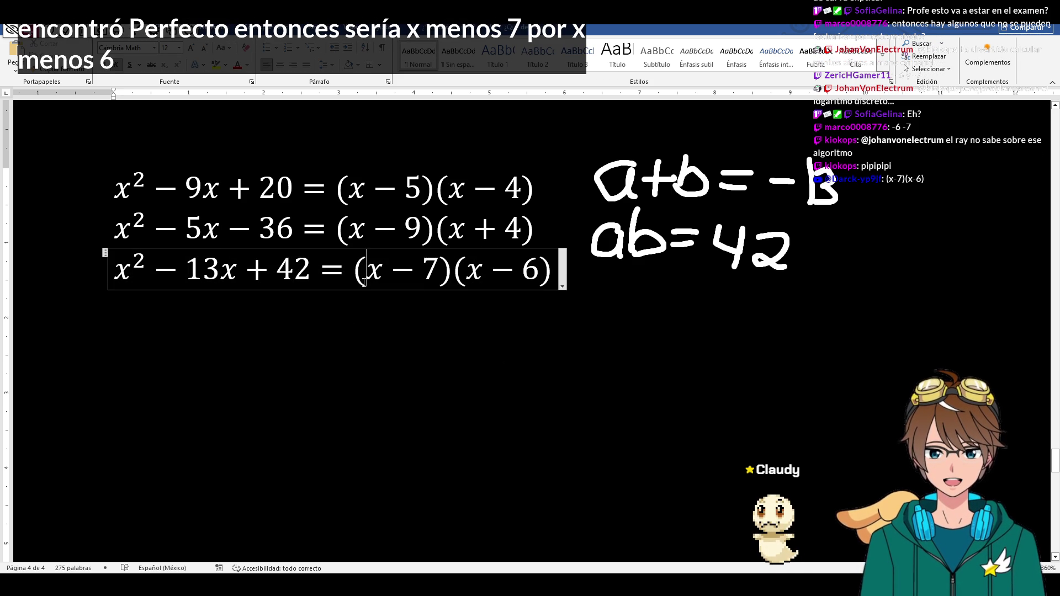
key(shift+Home)
key(Return)
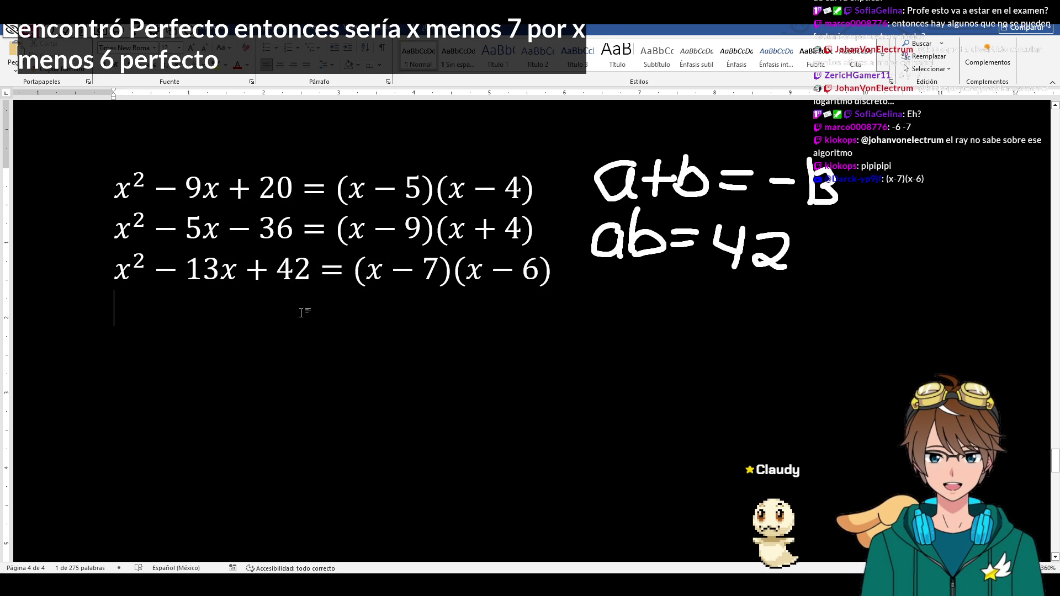
key(ctrl+v)
- Edit the copy into the fourth problem x² + 20x + 96 = with the right side cleared
click(225, 307)
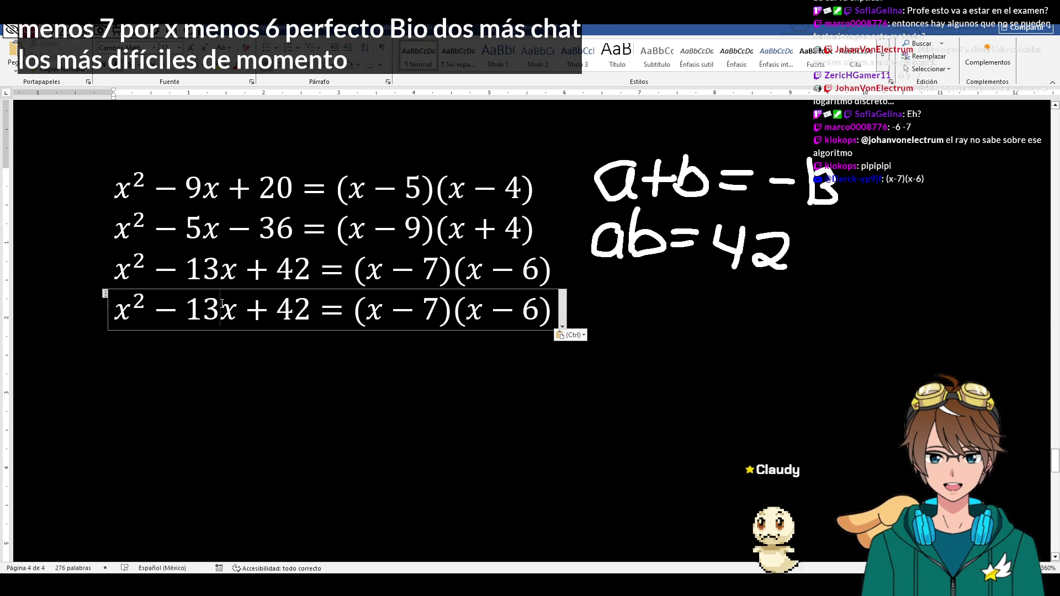
key(BackSpace)
key(BackSpace)
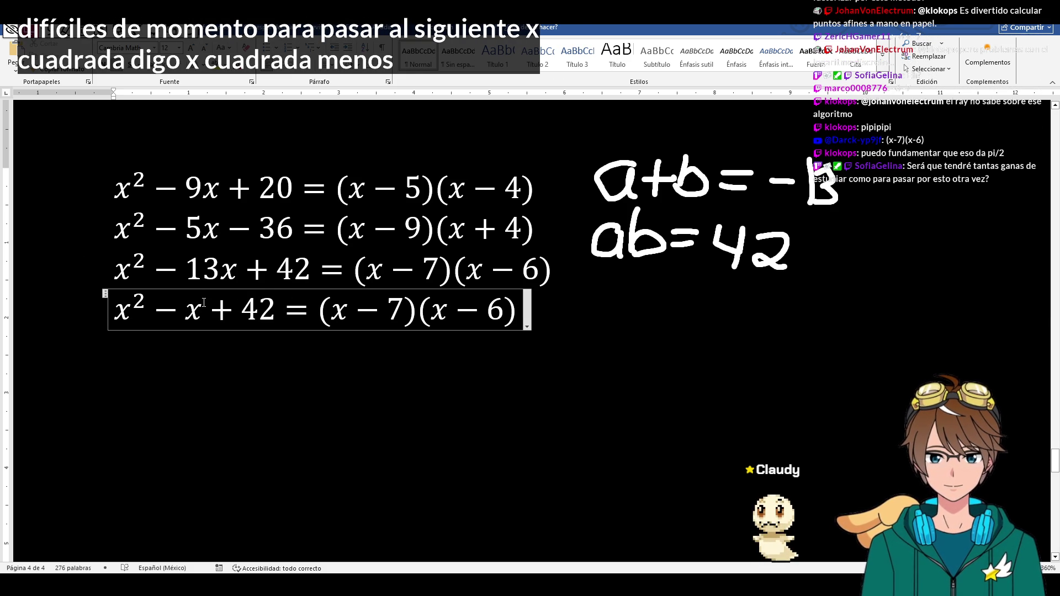
key(BackSpace)
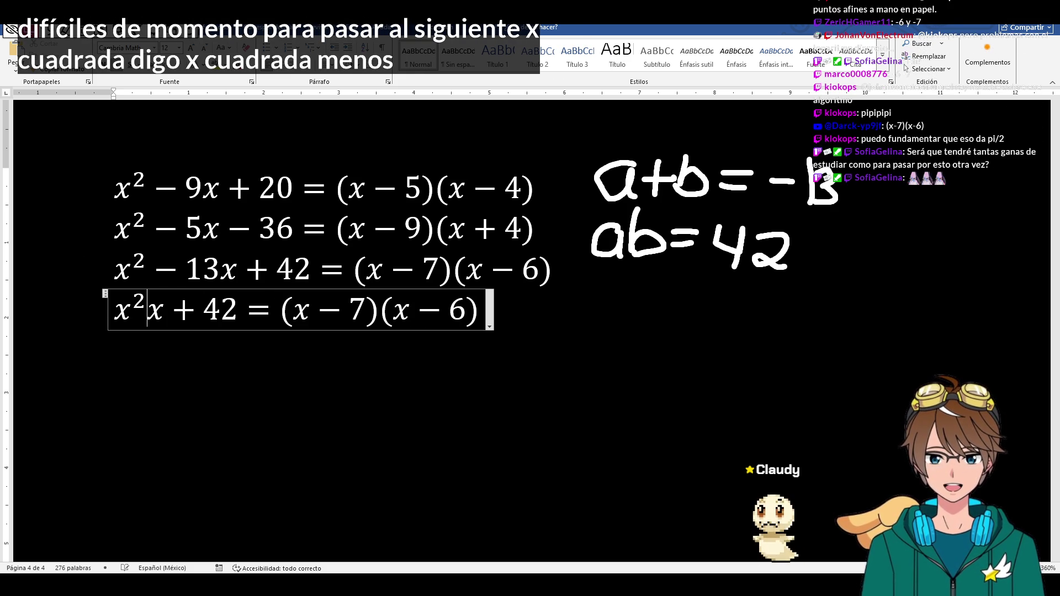
text(+ 2)
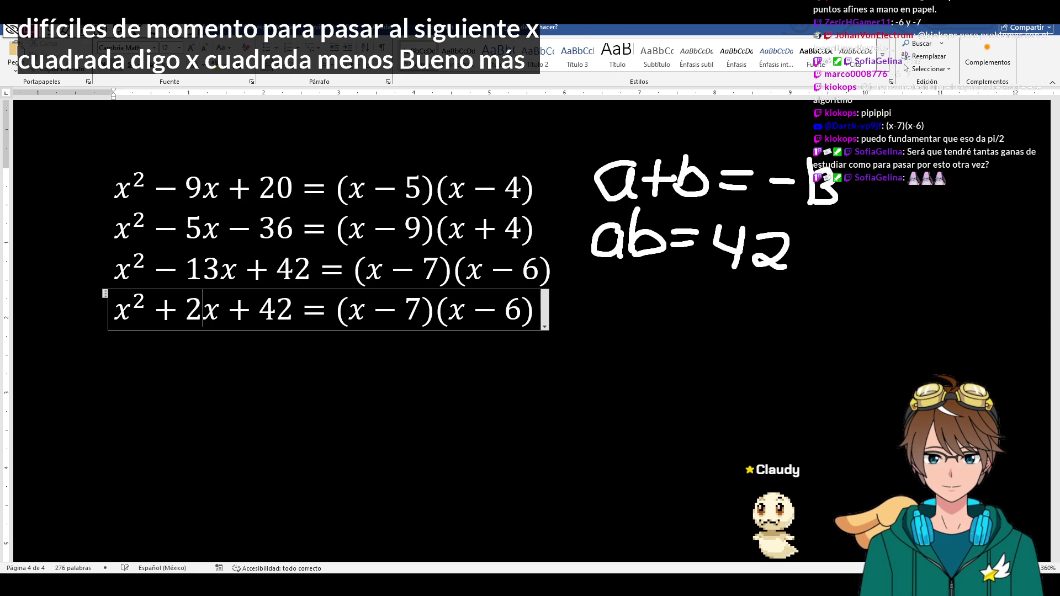
text(0)
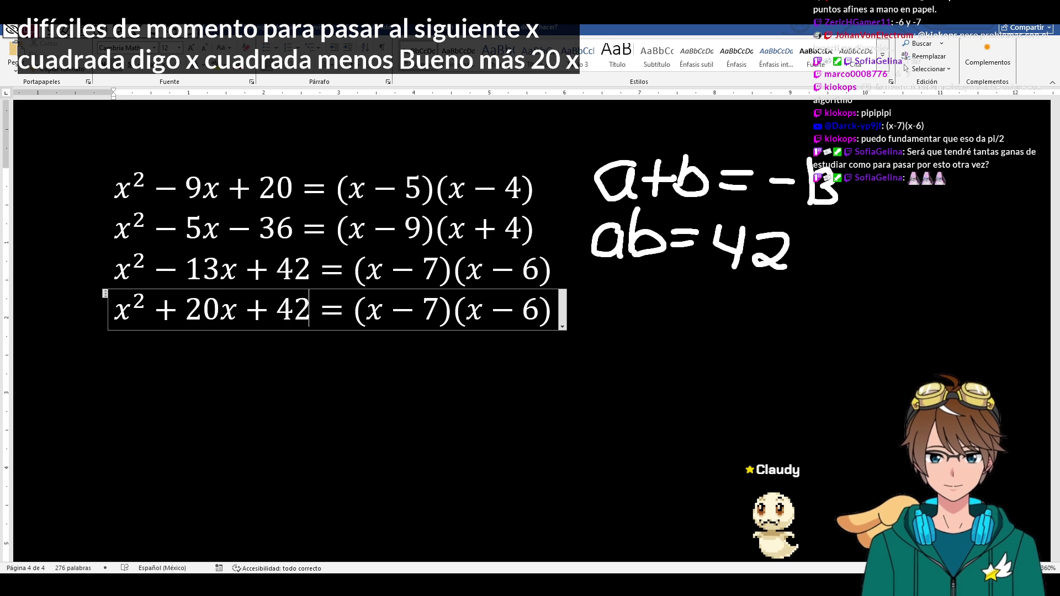
key(Right)
key(Right)
key(Right)
key(BackSpace)
key(BackSpace)
text(96)
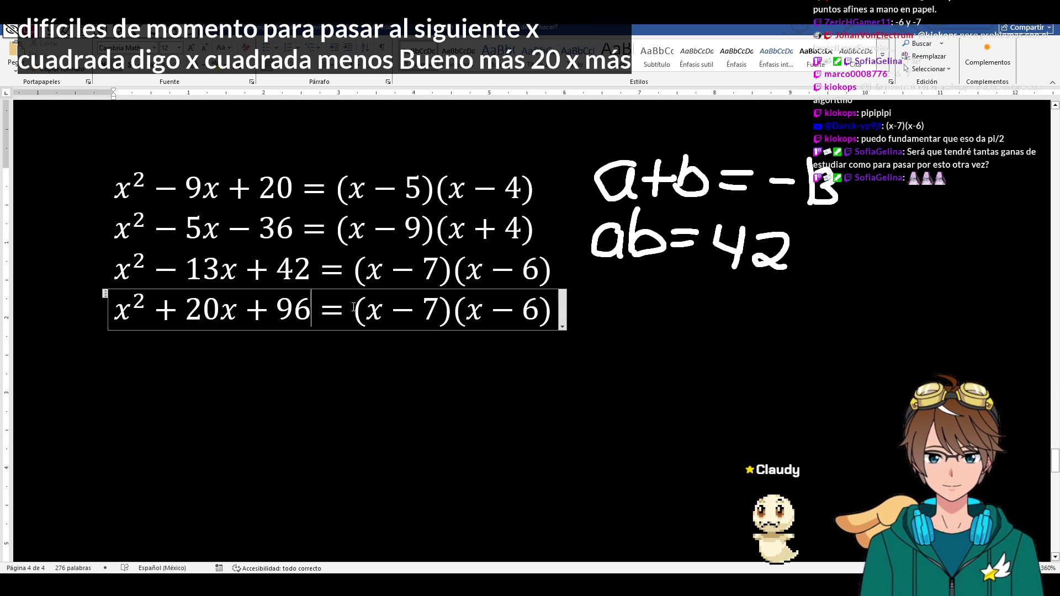
key(End)
key(BackSpace)
key(BackSpace)
key(BackSpace)
key(BackSpace)
key(Right)
key(Return)
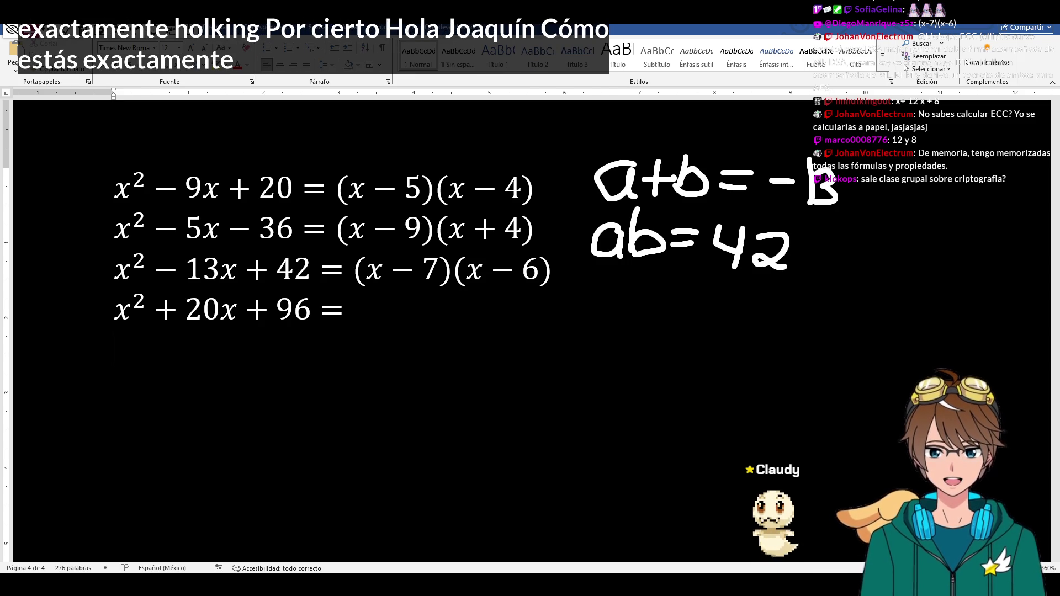
- Complete the fourth equation as (x + 12)(x + 8) and paste it as a new fifth line
click(378, 317)
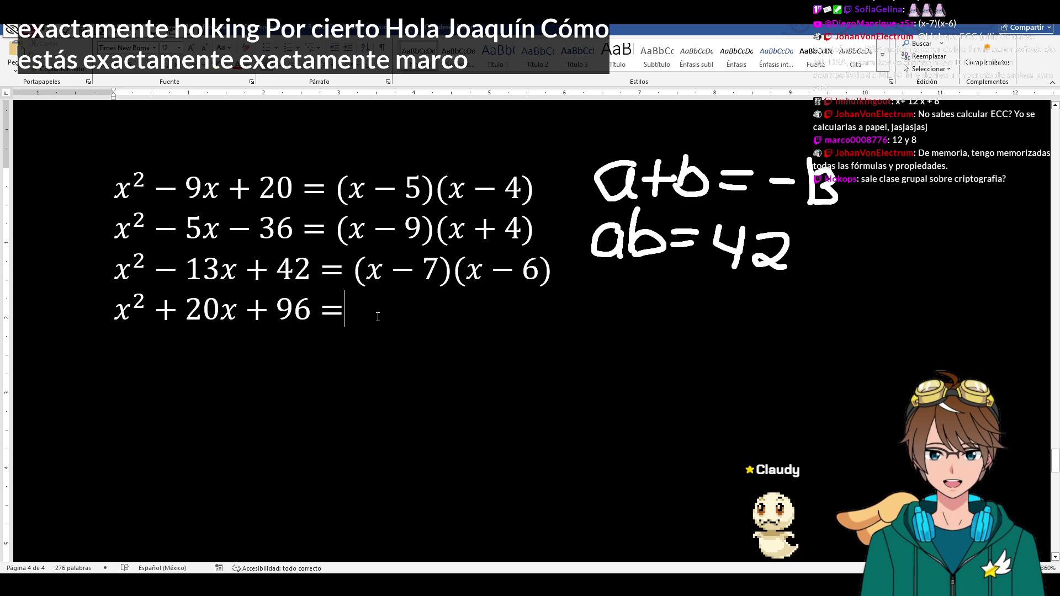
key(Left)
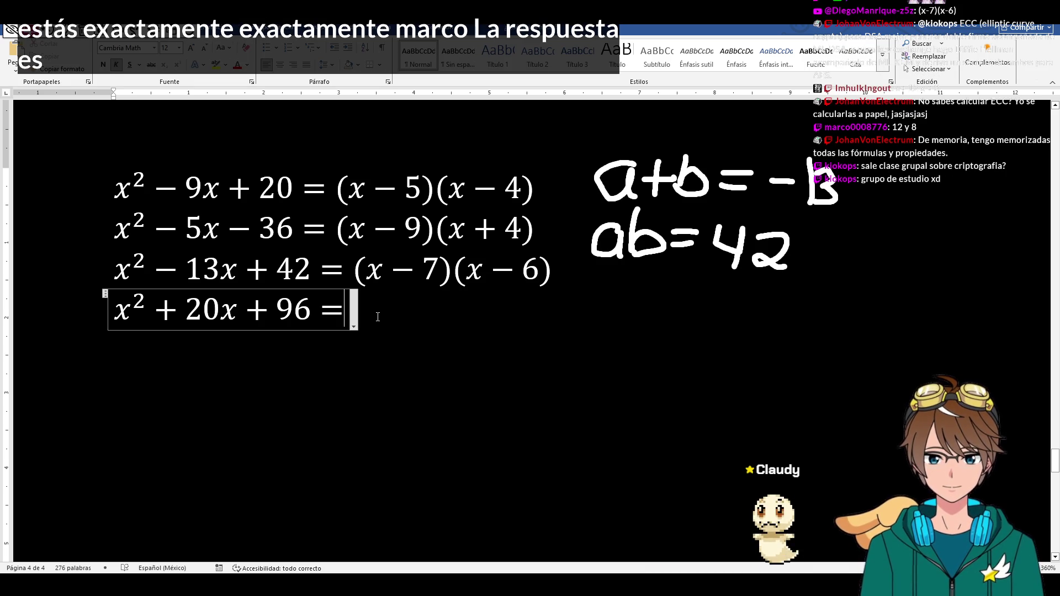
text((x+)
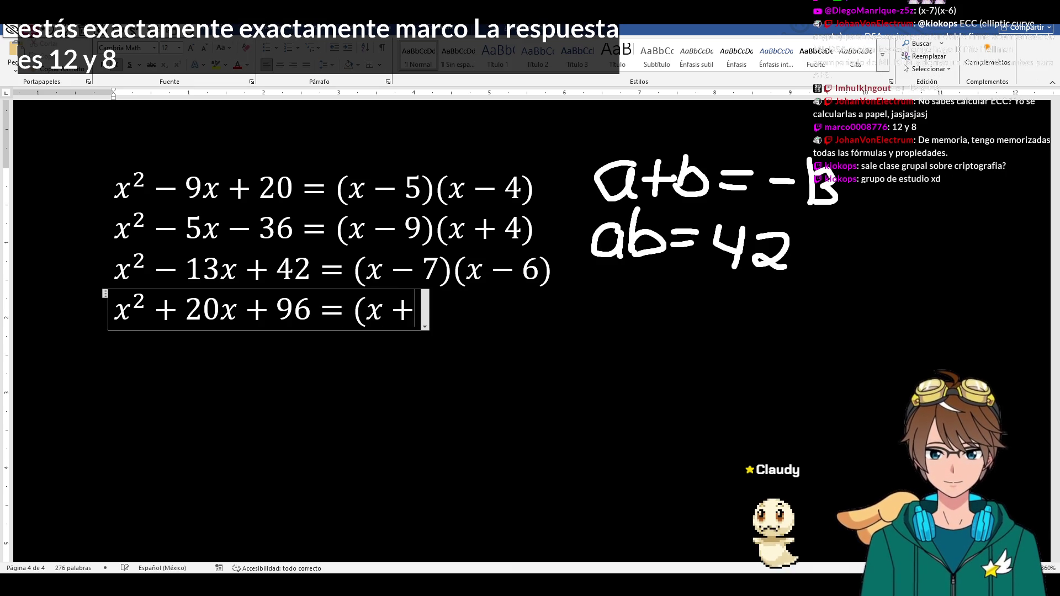
text(12)(x+8))
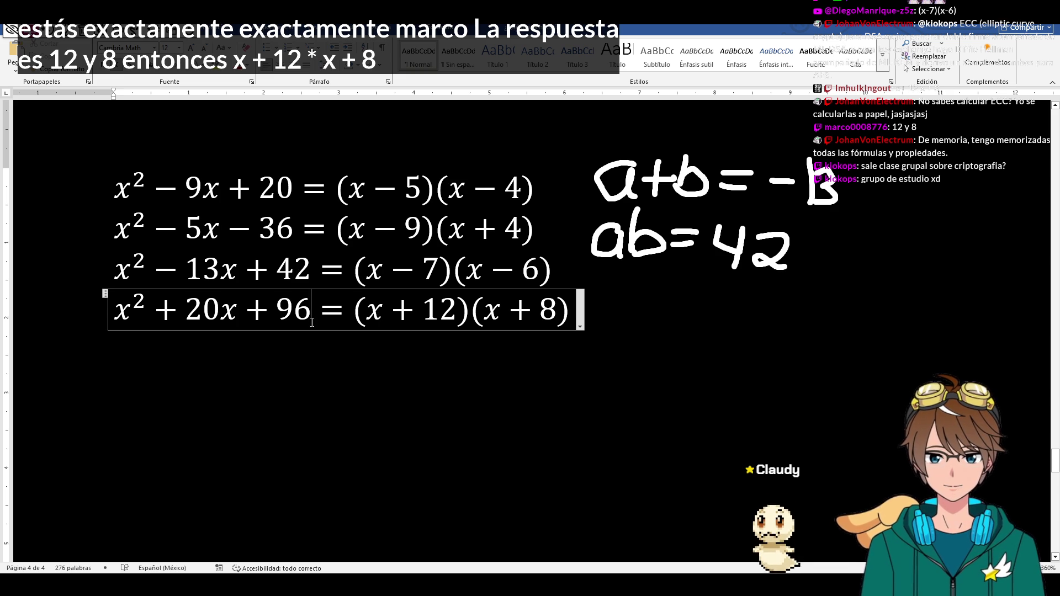
click(226, 362)
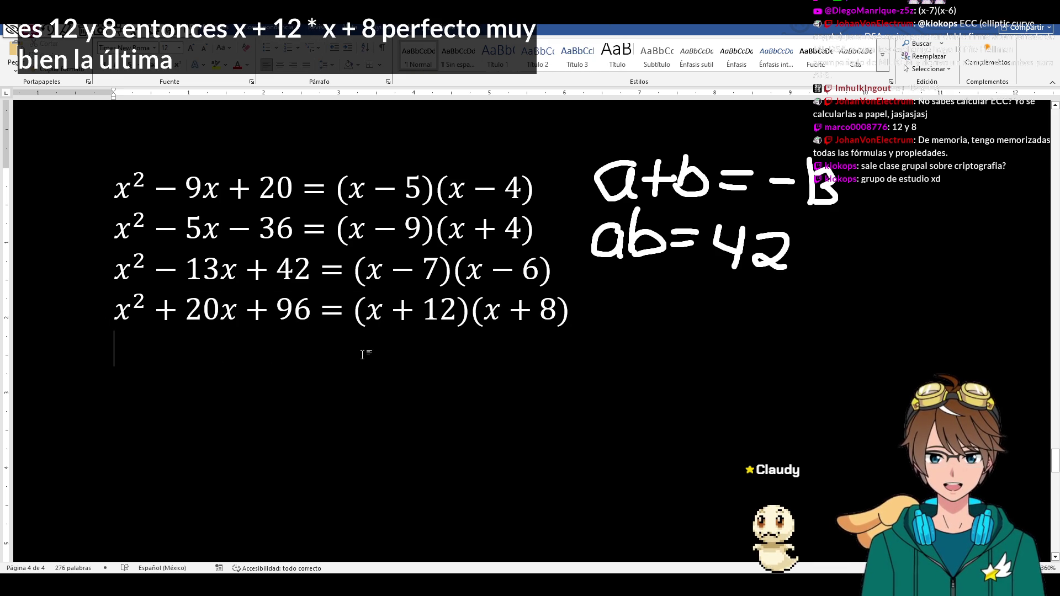
key(ctrl+v)
- Edit the fifth line to x² + 9x − 90 = and delete its old factors
click(178, 337)
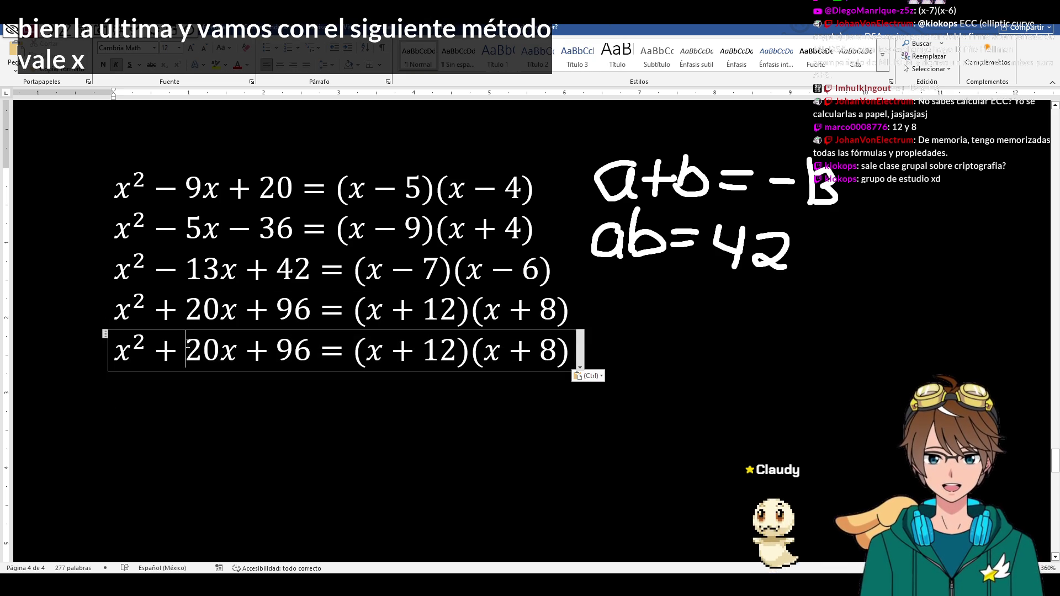
key(Delete)
key(Delete)
key(Delete)
text(-)
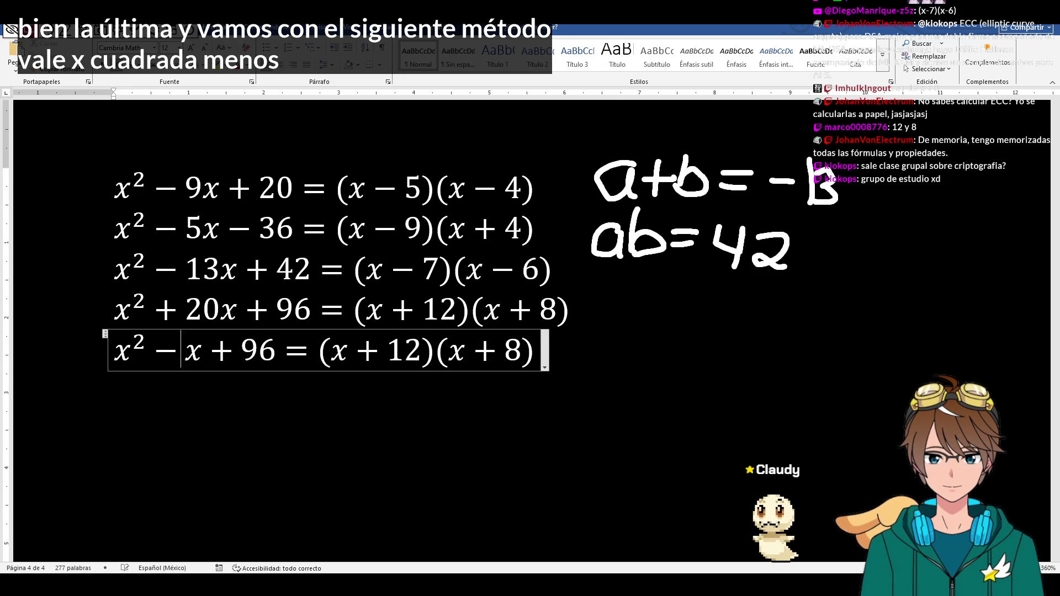
text(9)
key(Right)
key(Right)
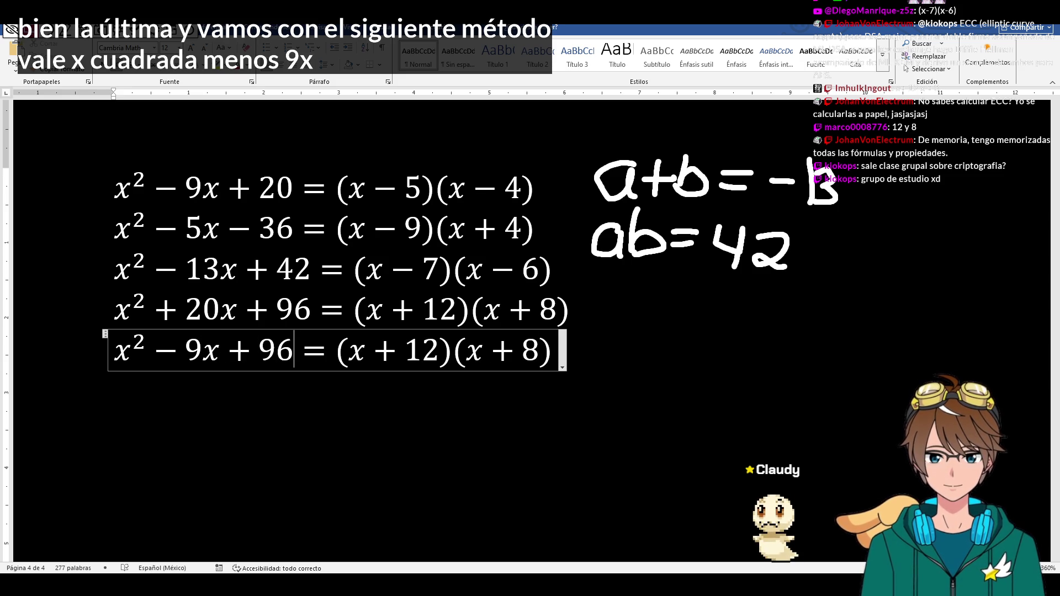
key(BackSpace)
key(BackSpace)
key(BackSpace)
text(-)
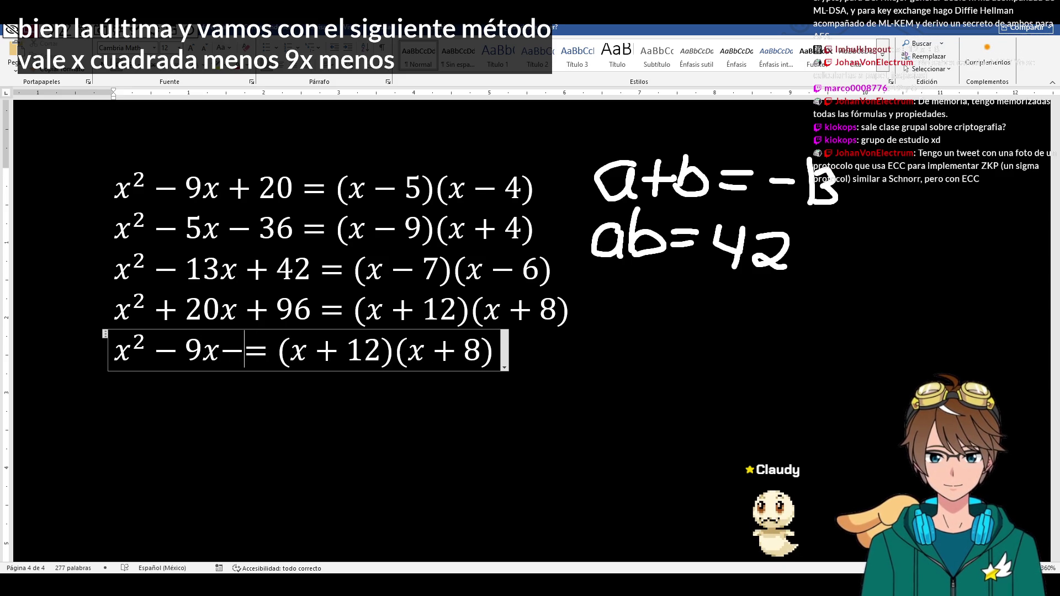
text(90)
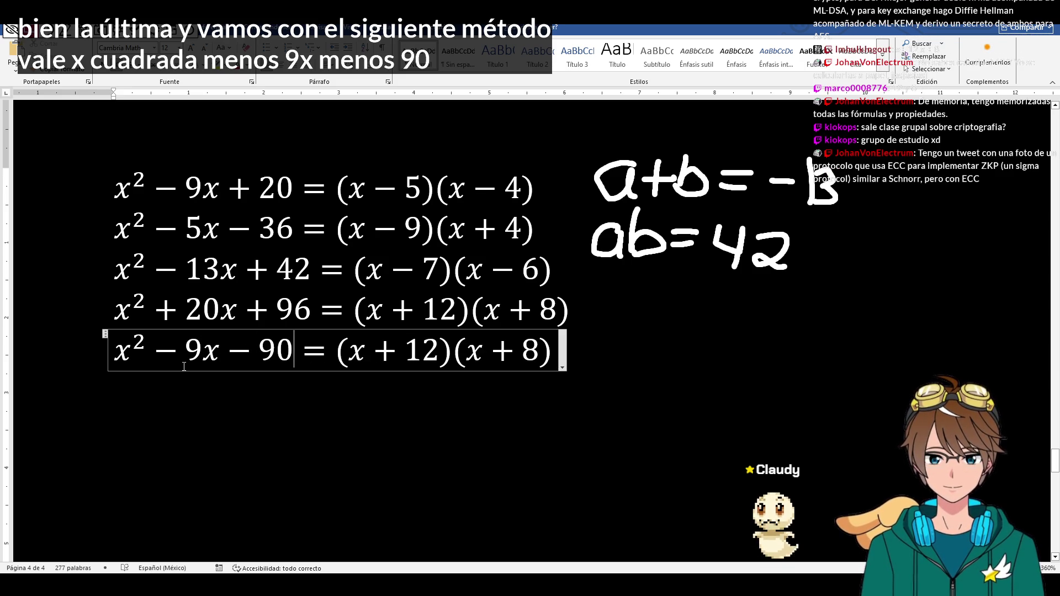
key(BackSpace)
text(+)
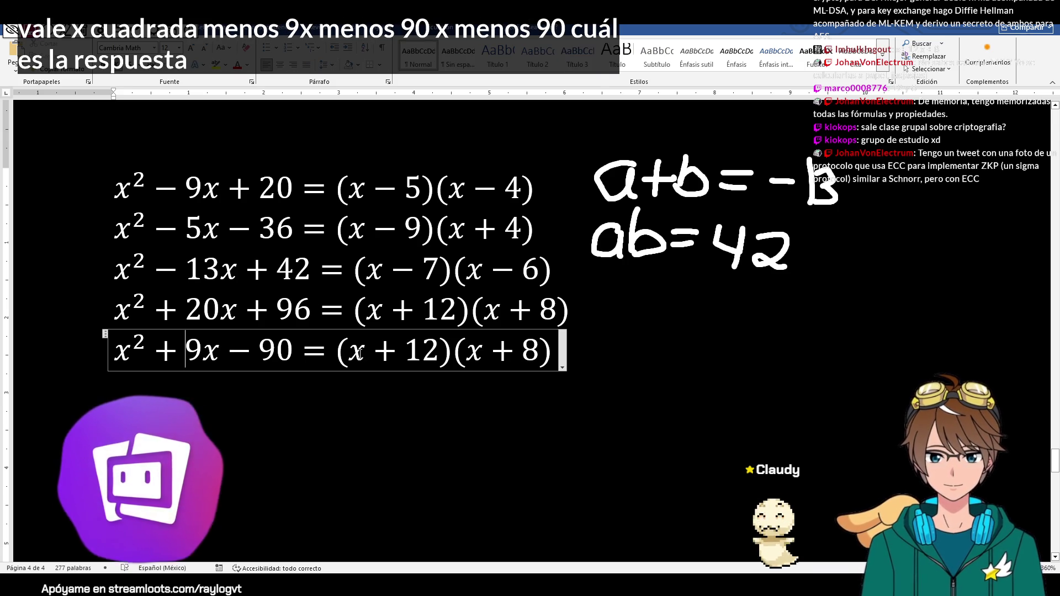
drag(371, 351, 541, 350)
key(BackSpace)
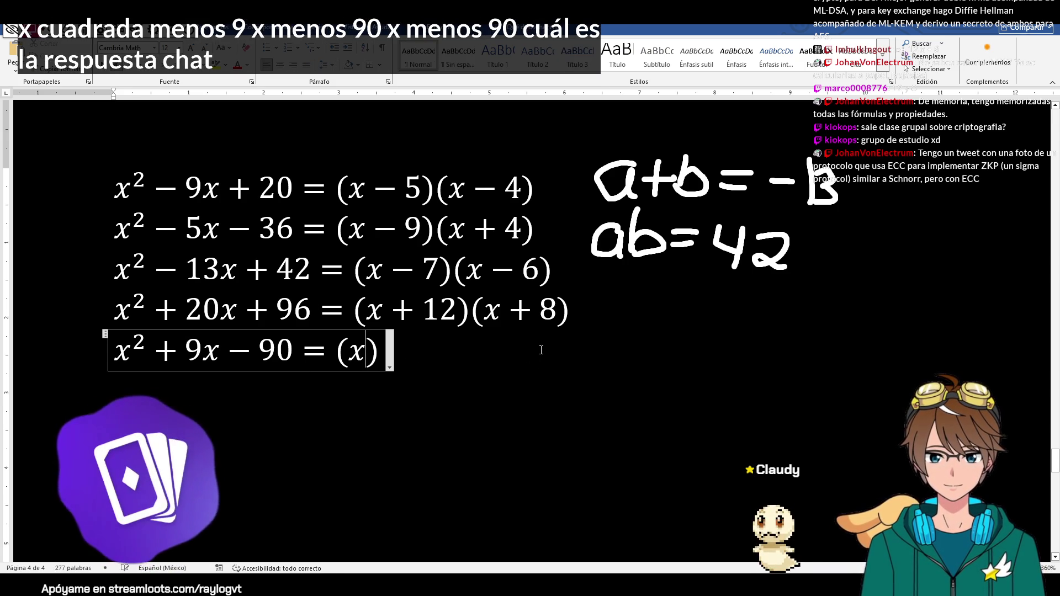
key(BackSpace)
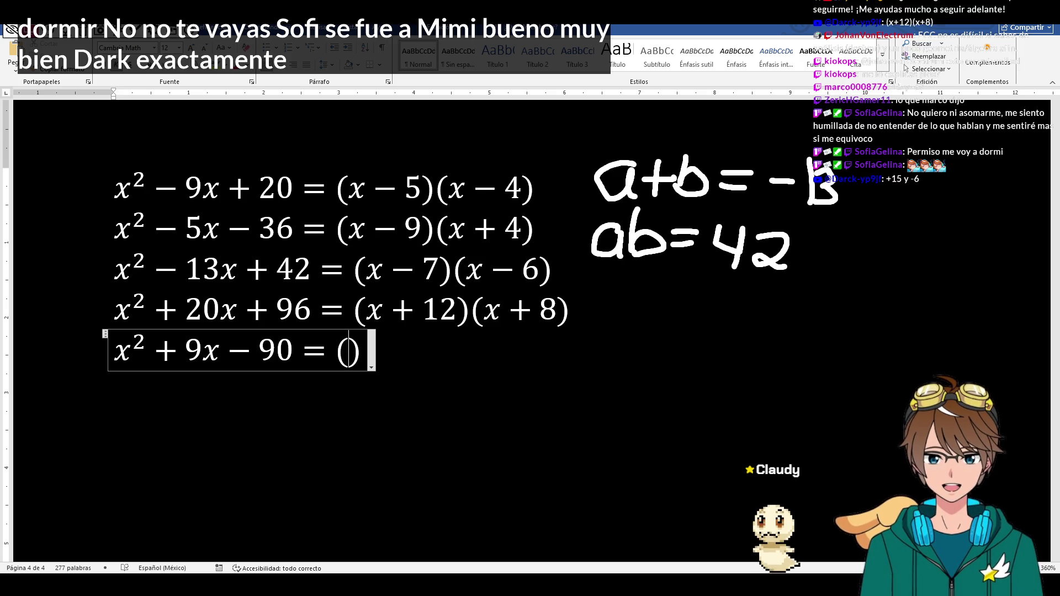
text(x+15)
- Finish the fifth factoring as (x + 15)(x − 6), then switch to slide 21 in PowerPoint
key(Right)
text((x-6=)
key(BackSpace)
text())
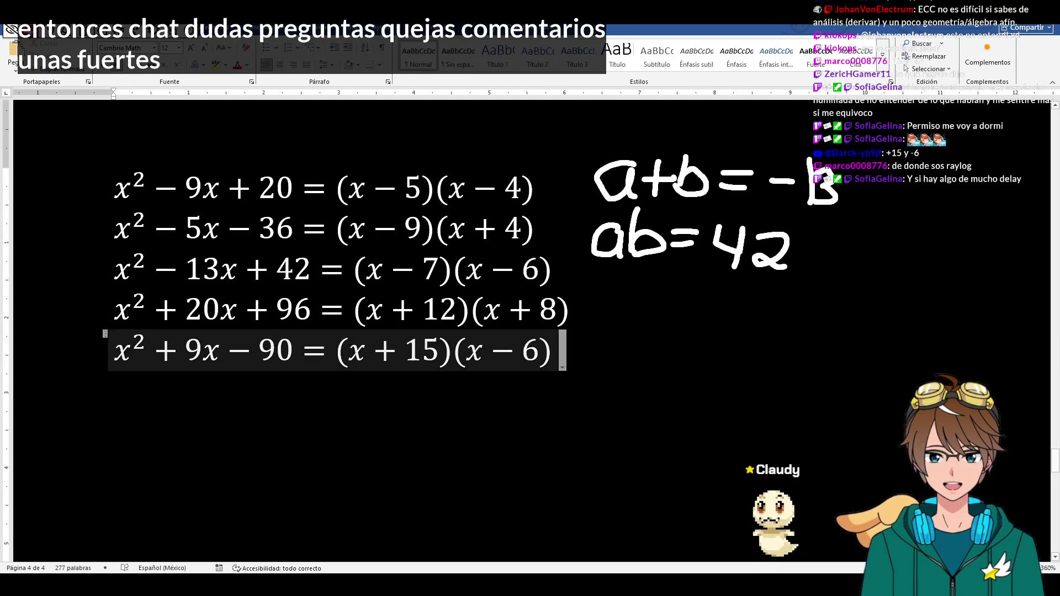
key(alt+Tab)
click(58, 479)
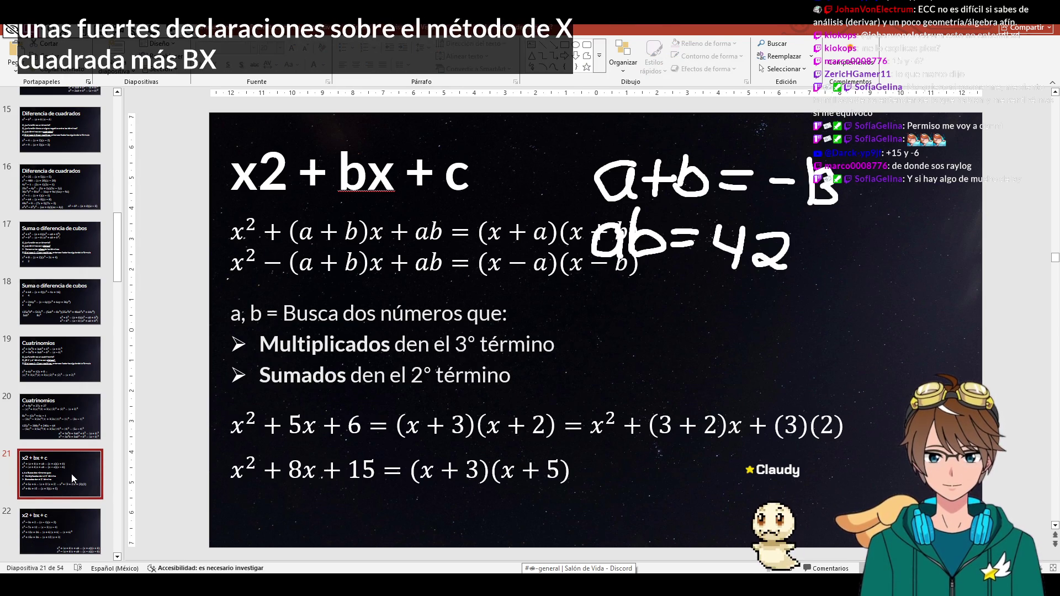
- Browse slides 22–24, settle on slide 23's practice examples, and return to Word
key(Down)
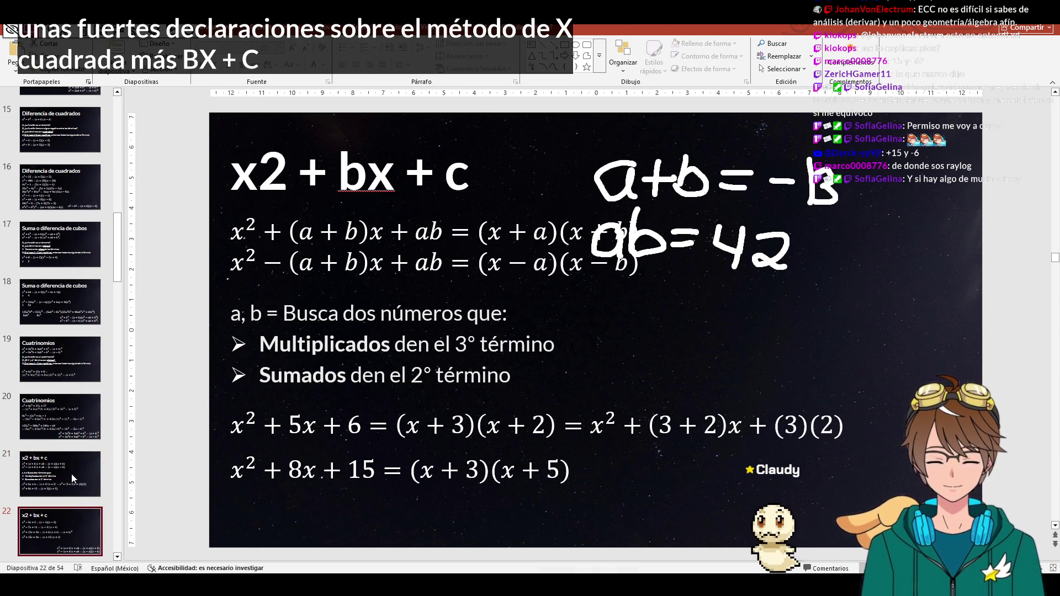
key(Up)
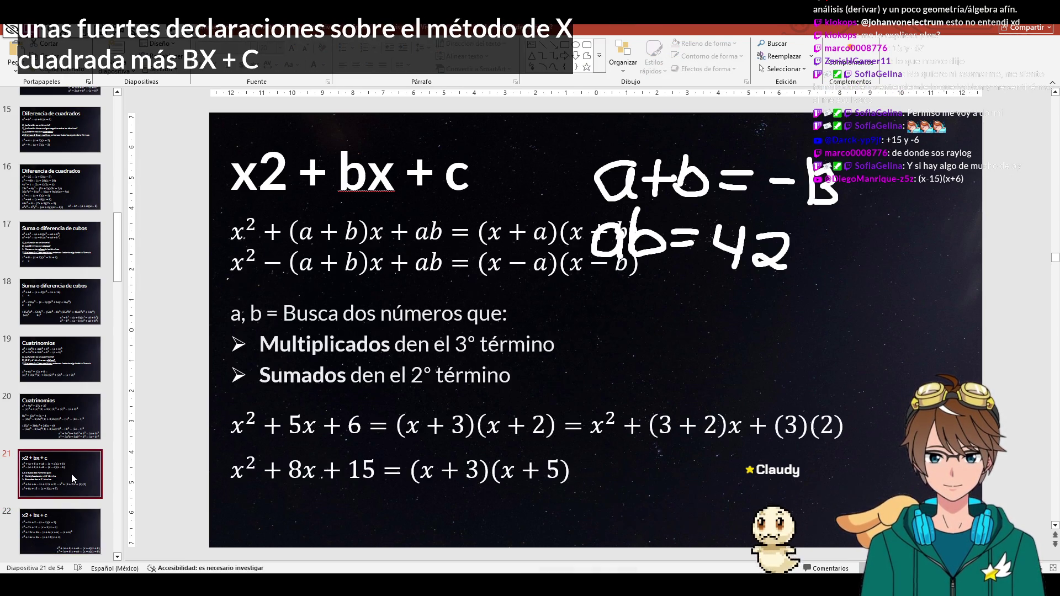
key(Down)
key(Down)
click(71, 474)
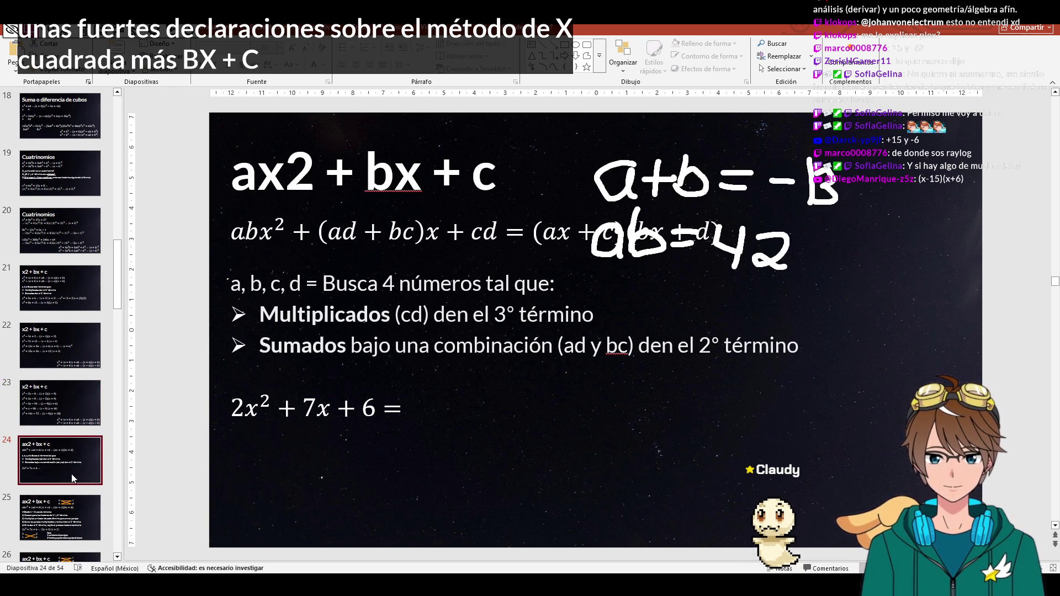
key(Up)
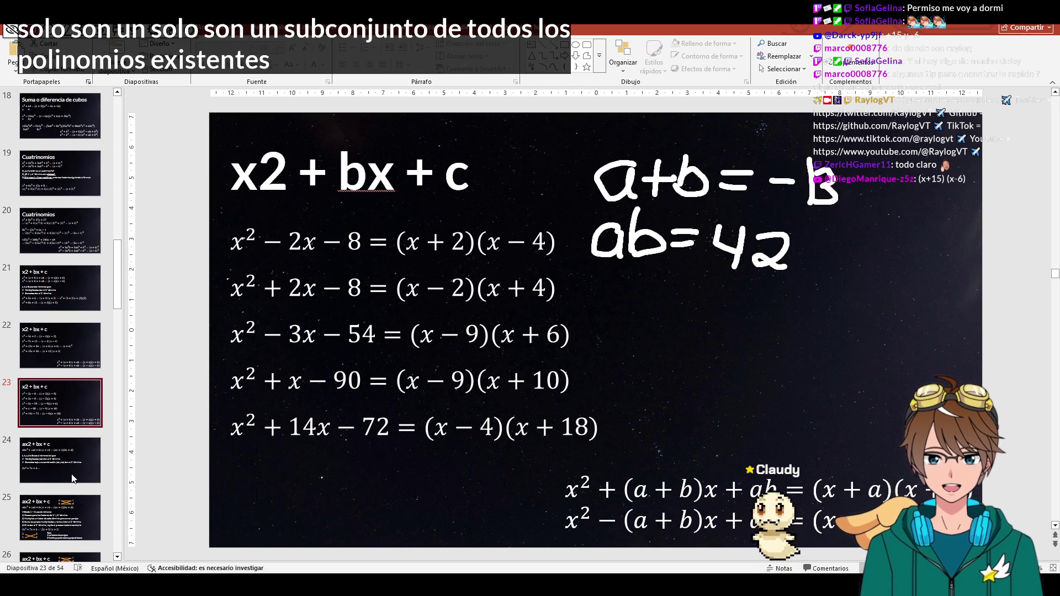
key(alt+Tab)
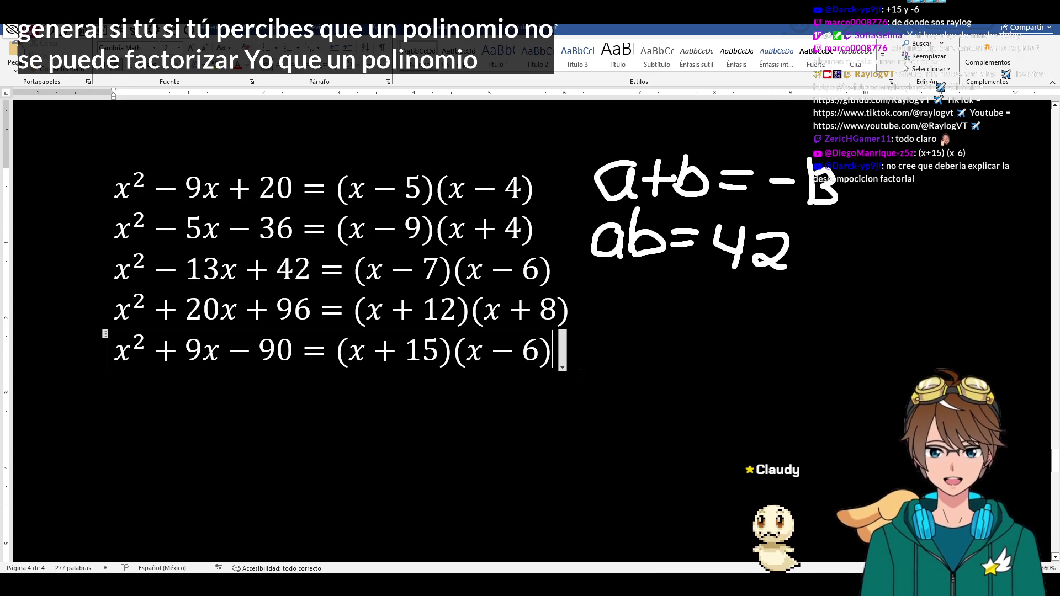
key(Return)
key(BackSpace)
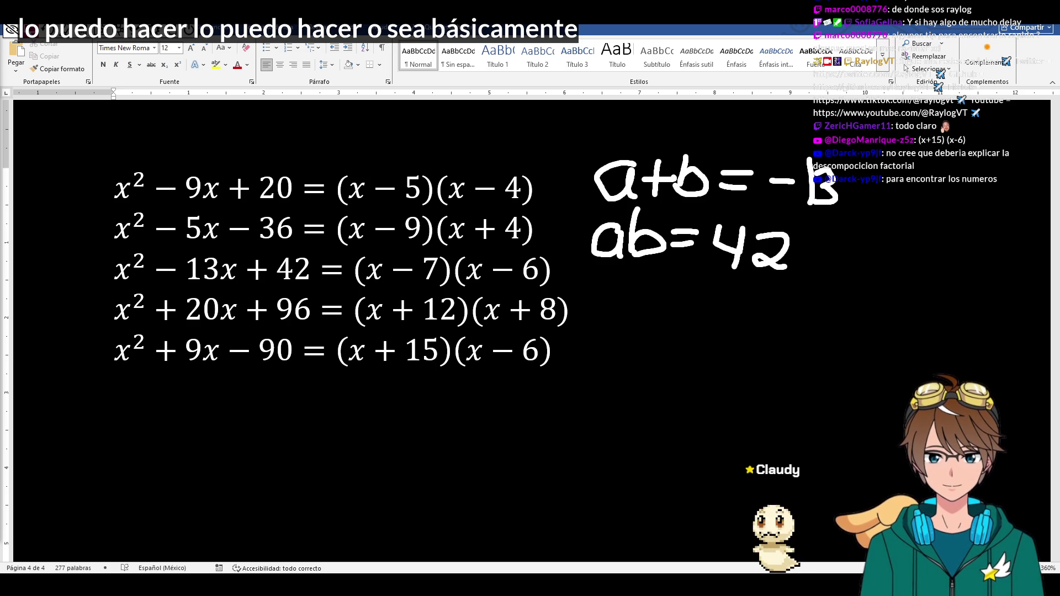
click(285, 349)
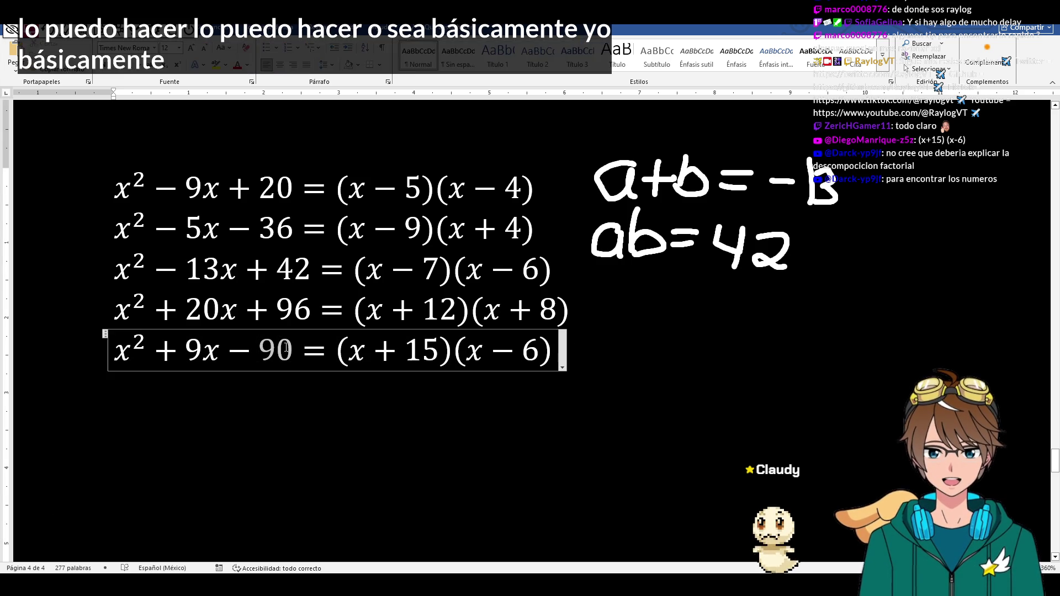
- Add a new equation line 36 = 2, 3, 4, 6, 9, 12, 18 with spaces after the commas
click(189, 438)
text(90)
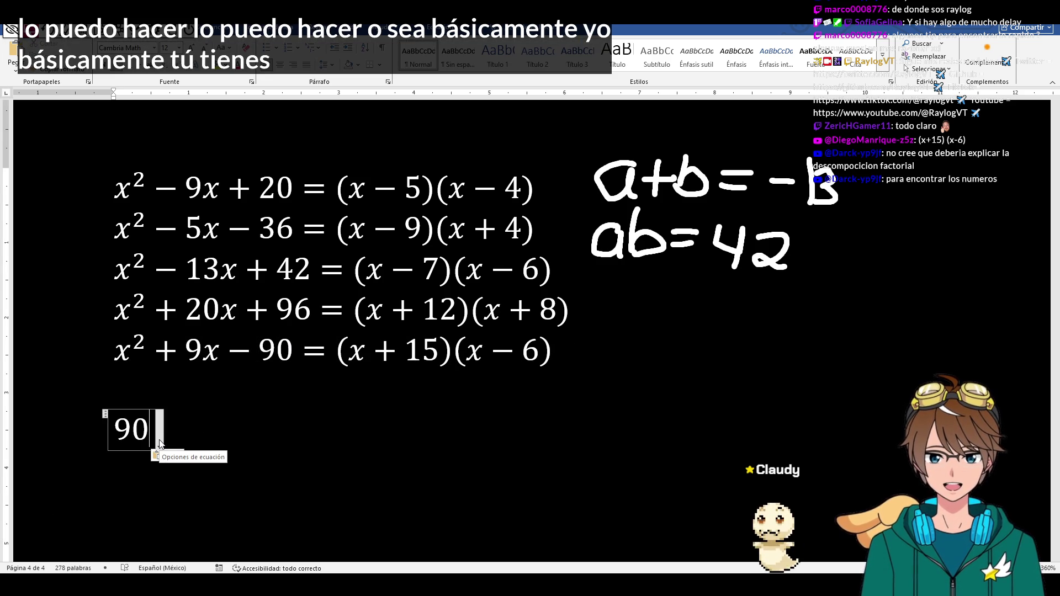
key(BackSpace)
key(BackSpace)
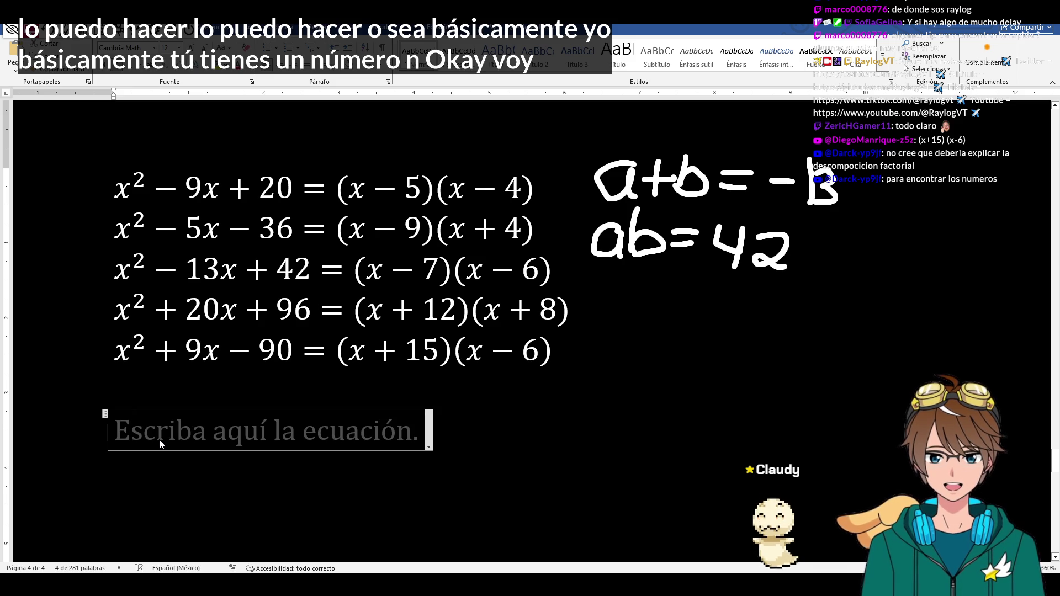
text(36 =)
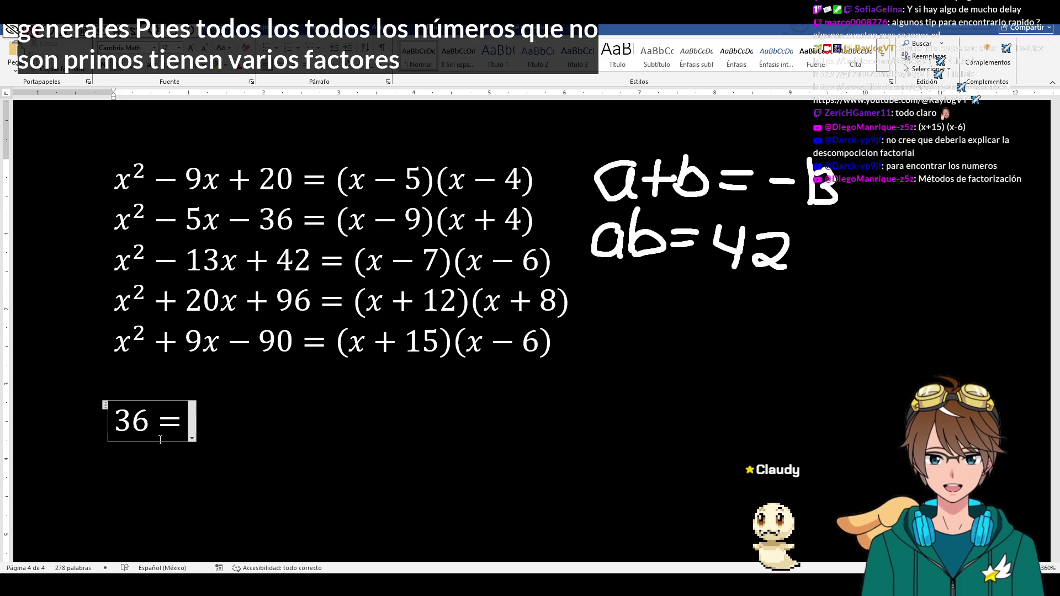
text(2,3,4,6,)
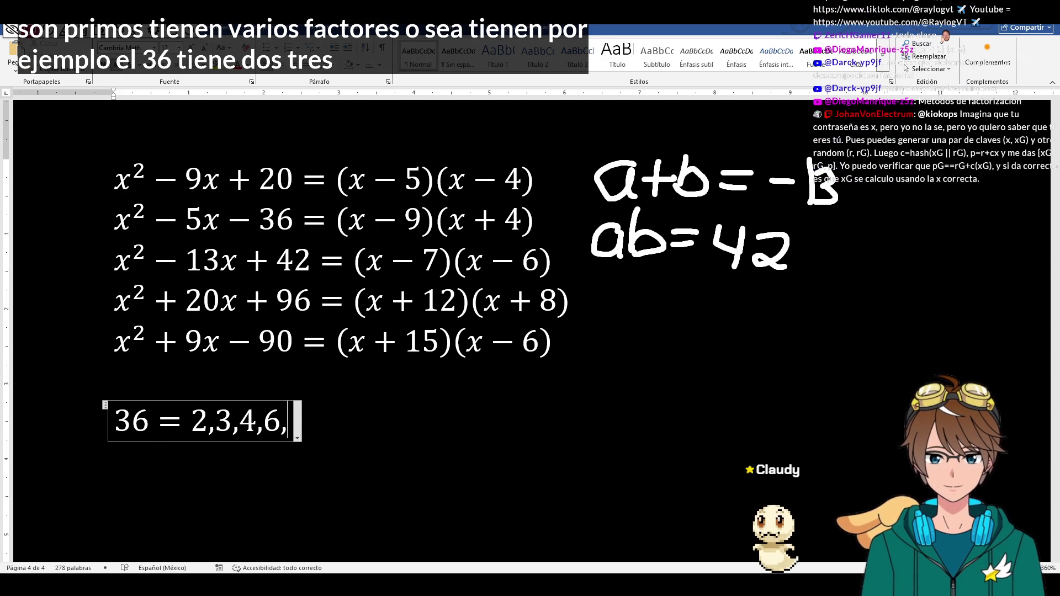
text(9,12,)
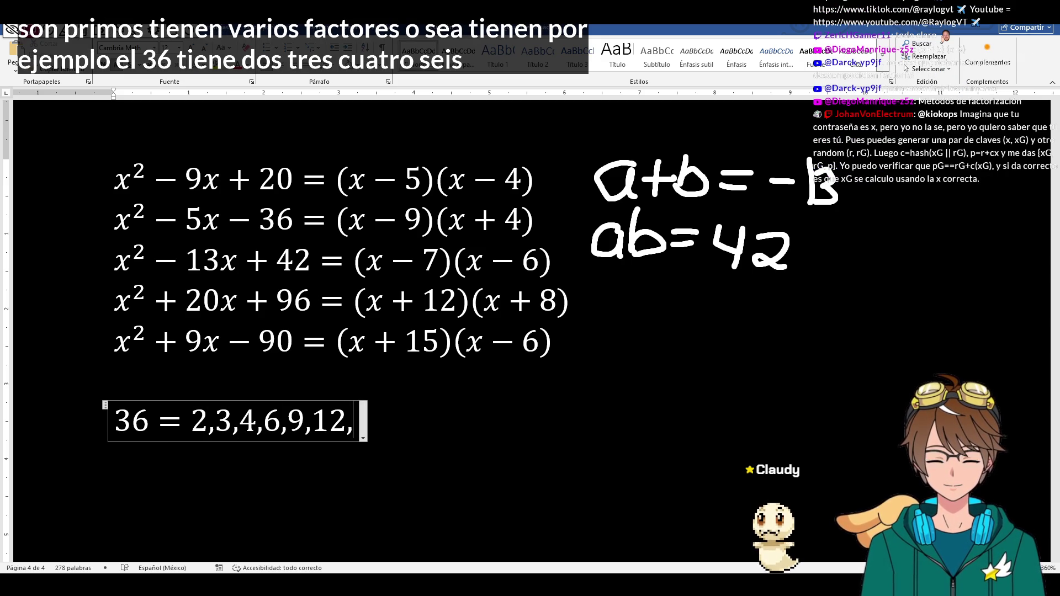
text(18)
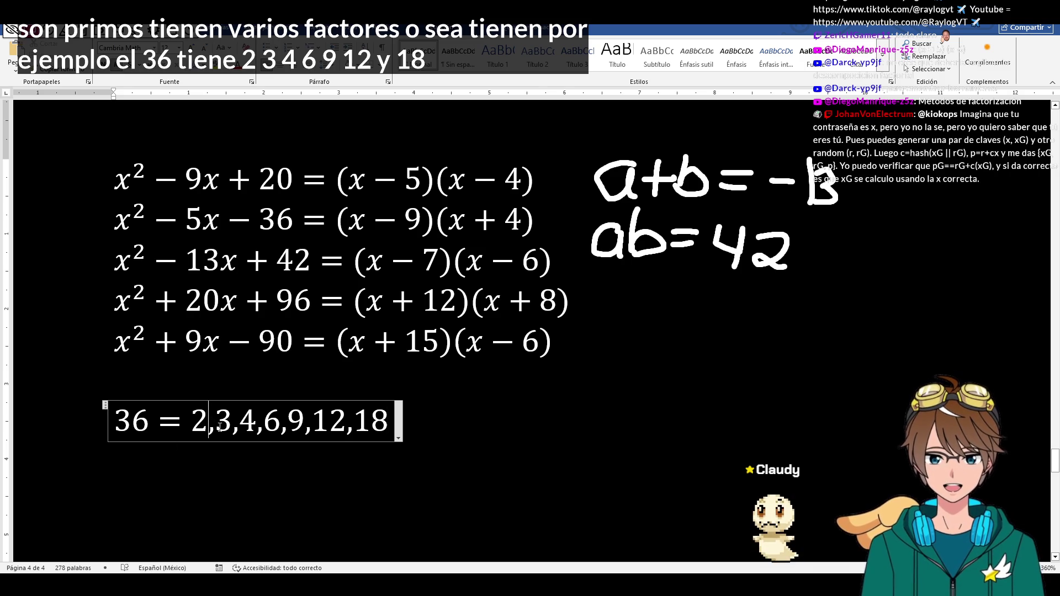
key(Right)
key(Right)
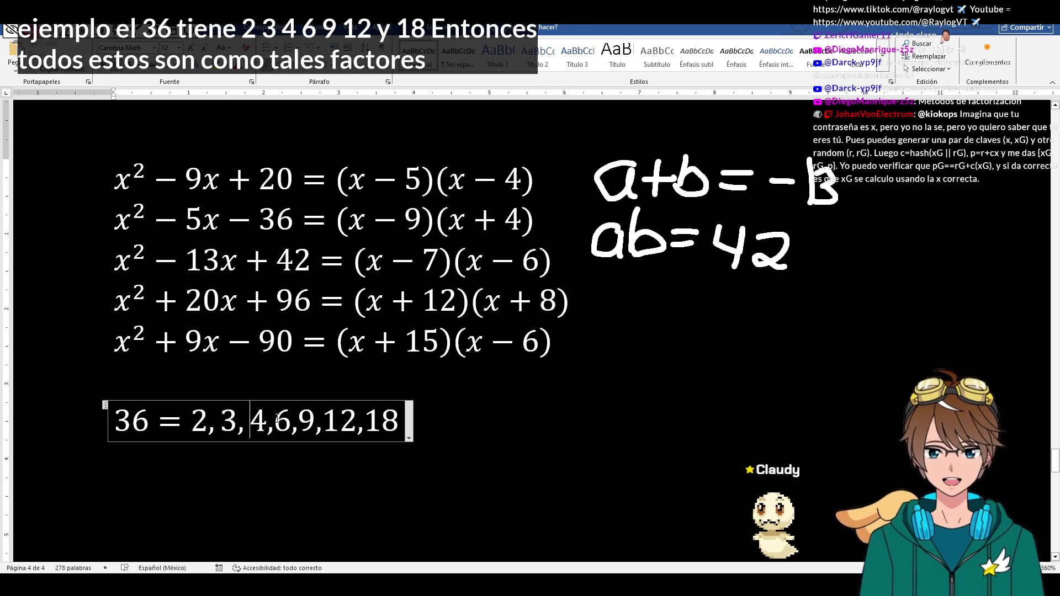
key(Right)
key(Right)
key(Right)
key(Right)
key(Right)
key(Right)
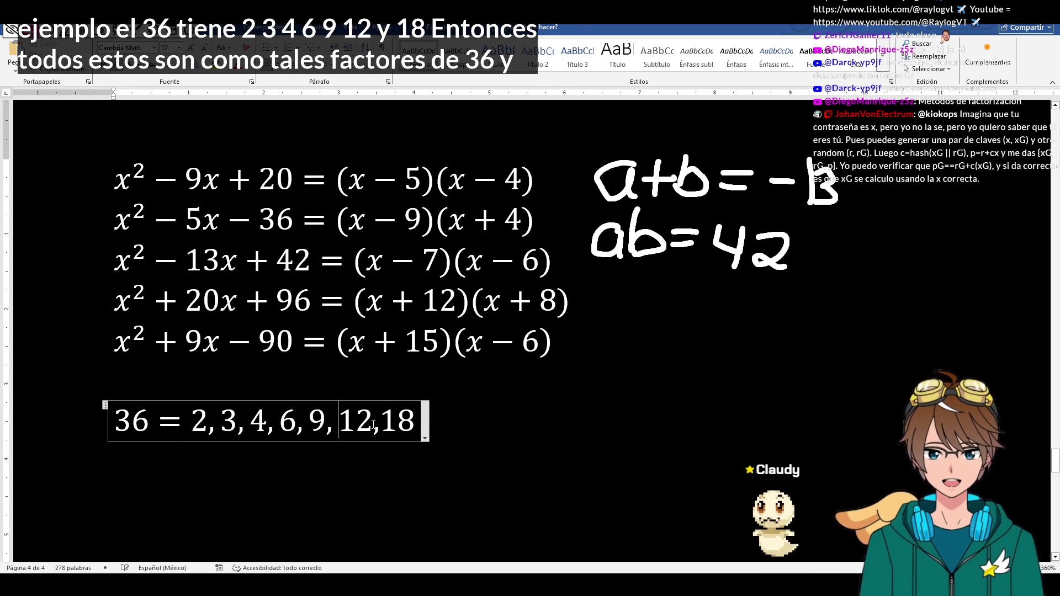
key(Right)
key(Right)
key(Right)
key(End)
key(Return)
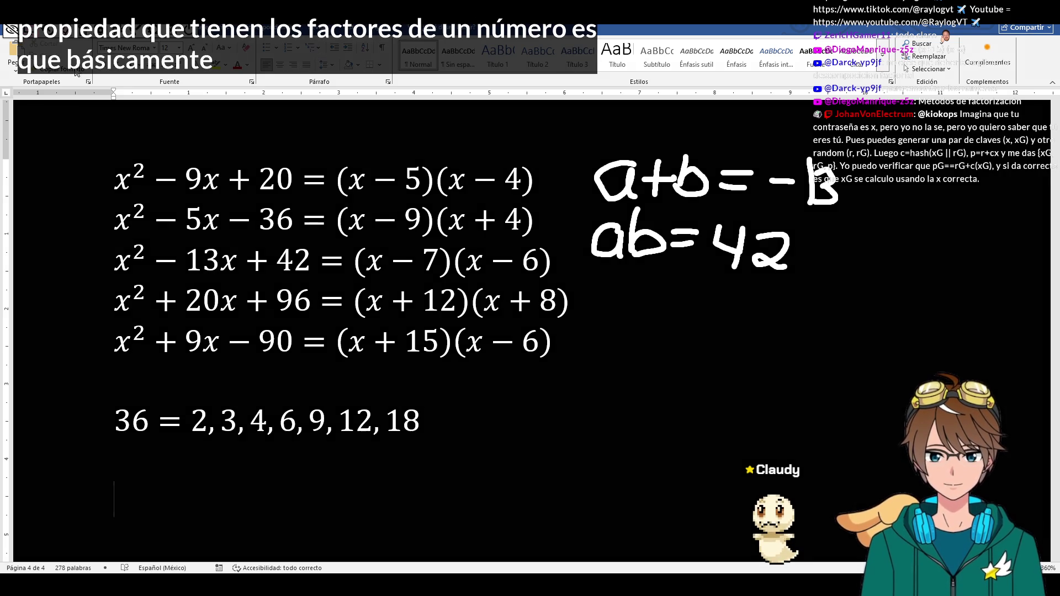
- Draw ink arcs pairing 2–18, 3–12 and 4–9 and loop the 6 in the factor list
drag(196, 406, 409, 401)
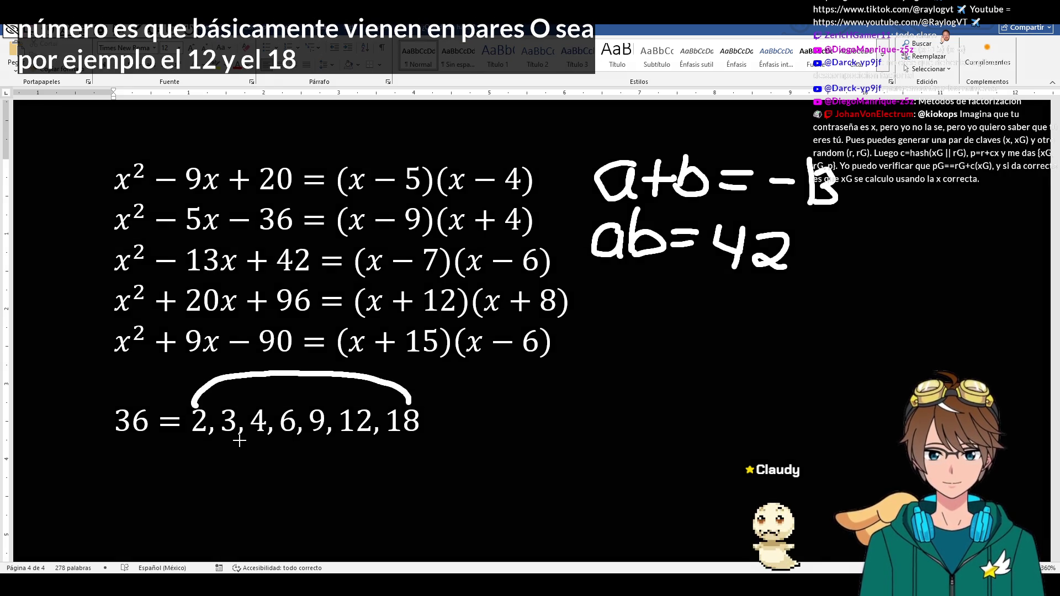
drag(224, 430, 370, 446)
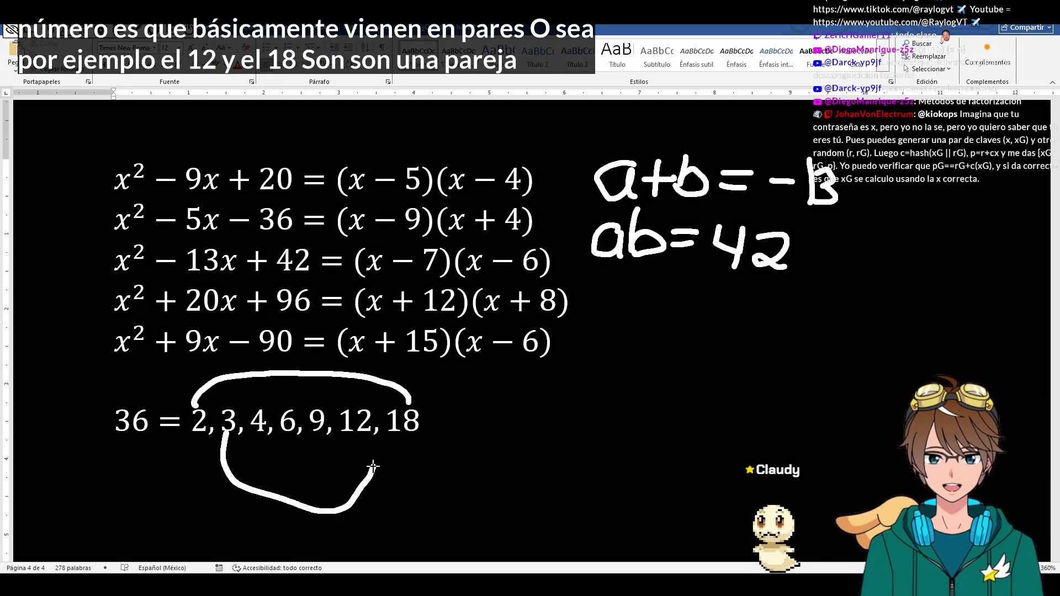
drag(252, 439, 319, 446)
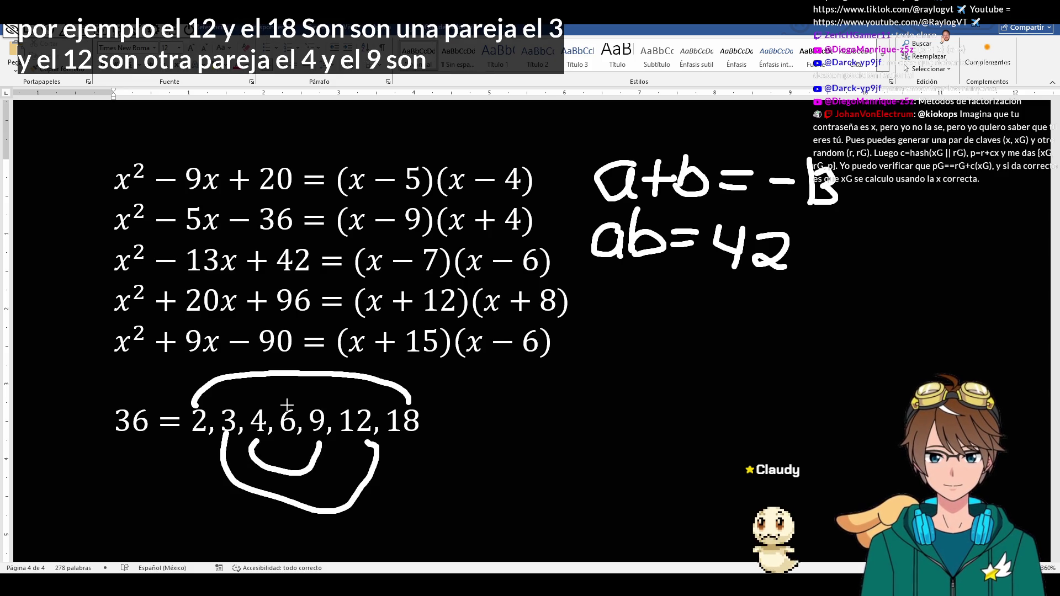
drag(291, 398, 294, 406)
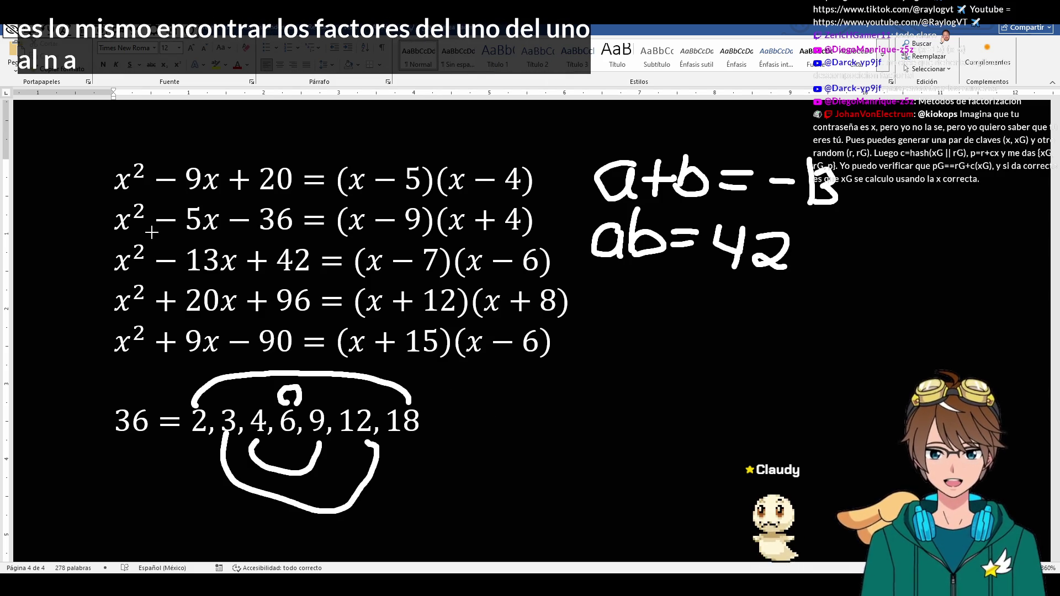
click(439, 411)
key(Tab)
key(Tab)
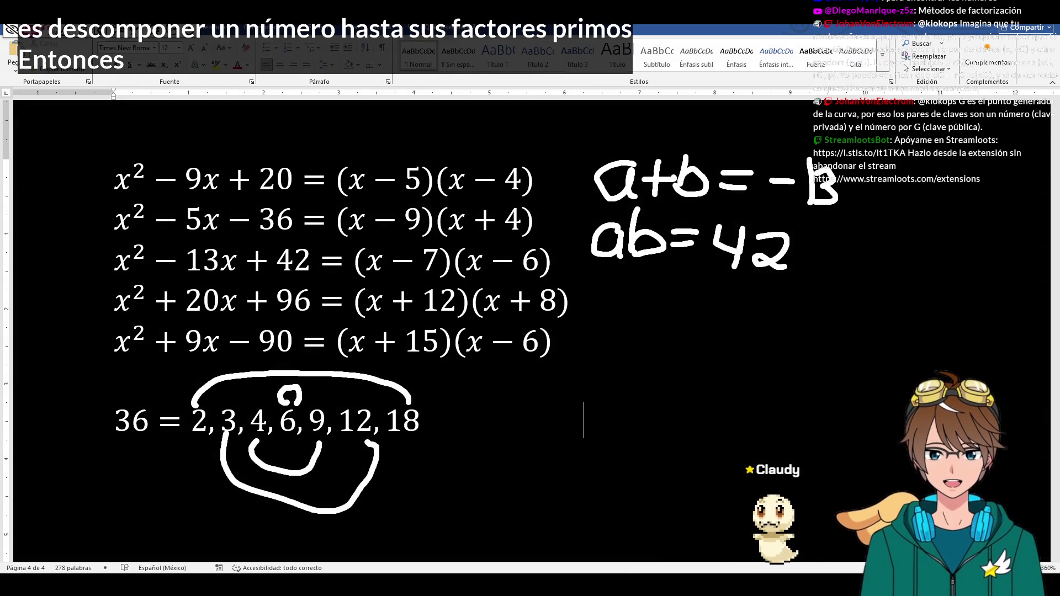
- Handwrite the prime factorization 2x2x3x3 to the right of the 36 line
mouse_move(511, 407)
mouse_down()
mouse_move(530, 435)
mouse_move(557, 440)
mouse_move(538, 439)
mouse_up()
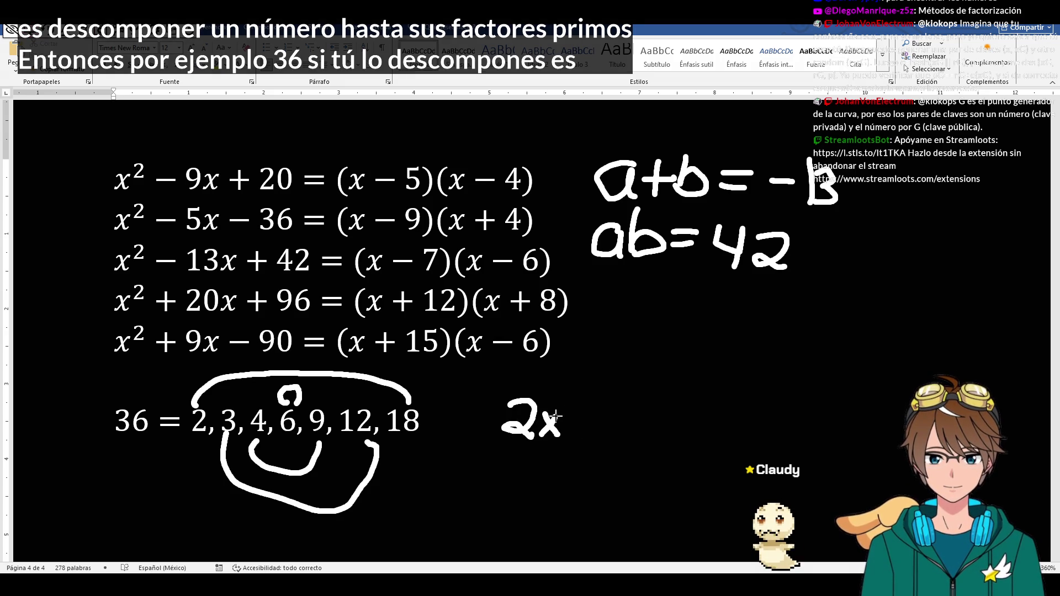
mouse_move(569, 400)
mouse_down()
mouse_move(593, 435)
mouse_move(617, 439)
mouse_move(598, 439)
mouse_up()
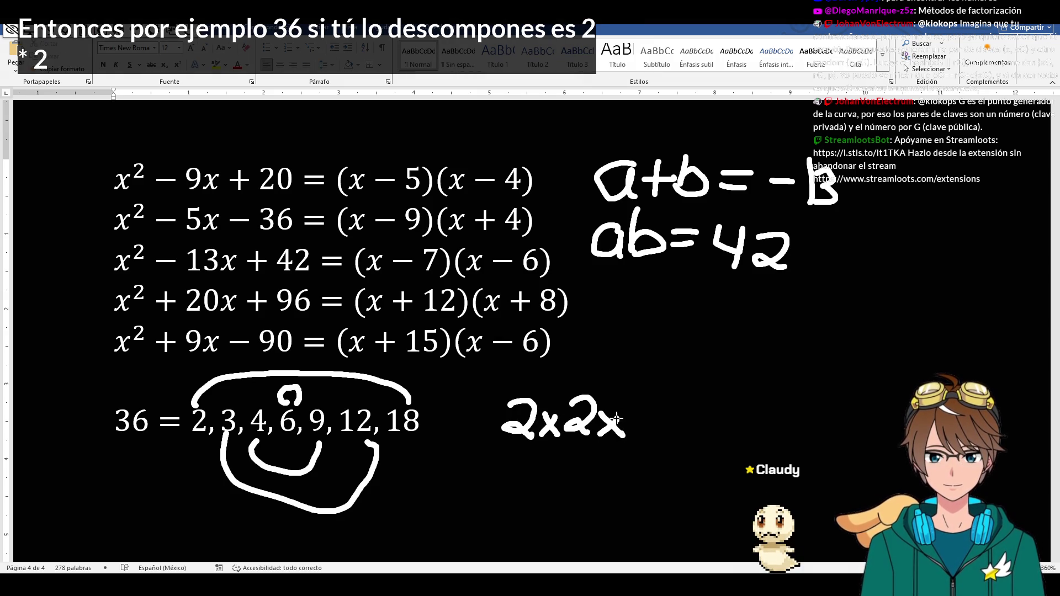
mouse_move(636, 400)
mouse_down()
mouse_move(638, 441)
mouse_move(679, 443)
mouse_up()
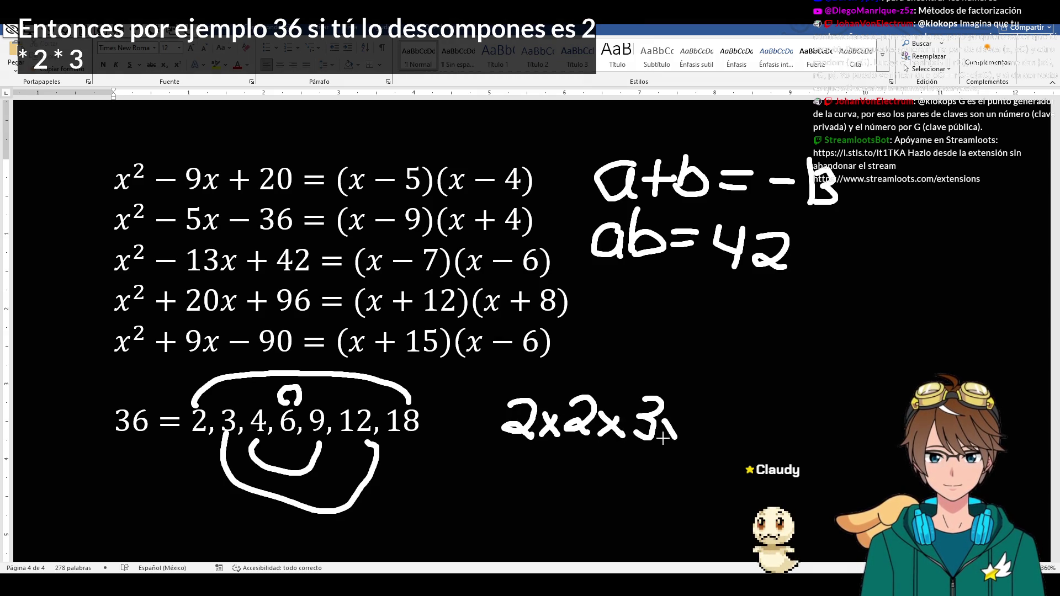
drag(695, 398, 694, 444)
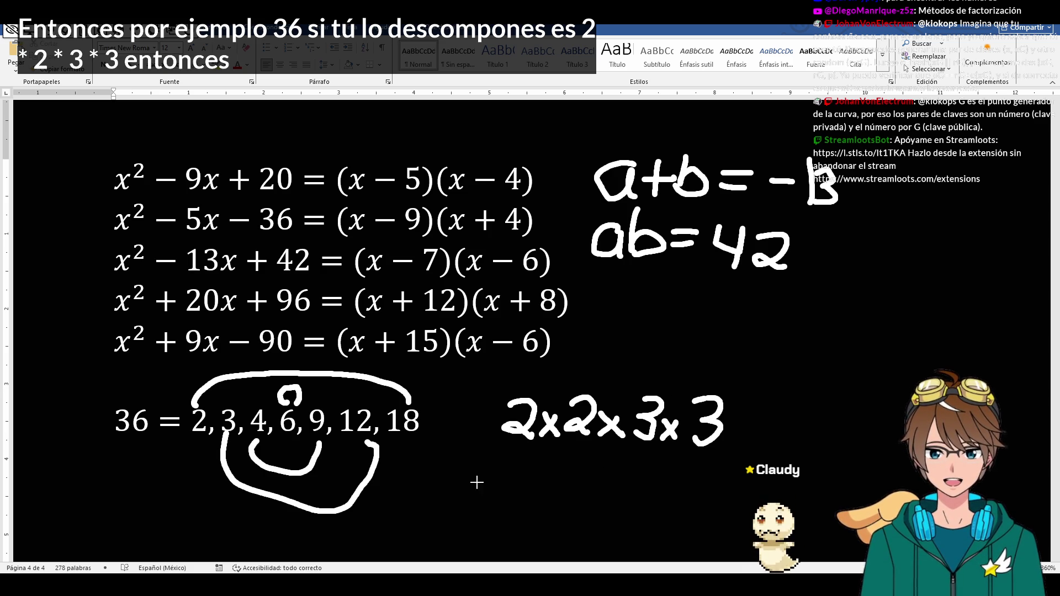
- Handwrite the power form 2²3² beneath it, then clear all ink from the page
drag(501, 473, 530, 510)
mouse_move(534, 458)
mouse_down()
mouse_move(586, 513)
mouse_move(592, 505)
mouse_up()
drag(600, 457, 634, 478)
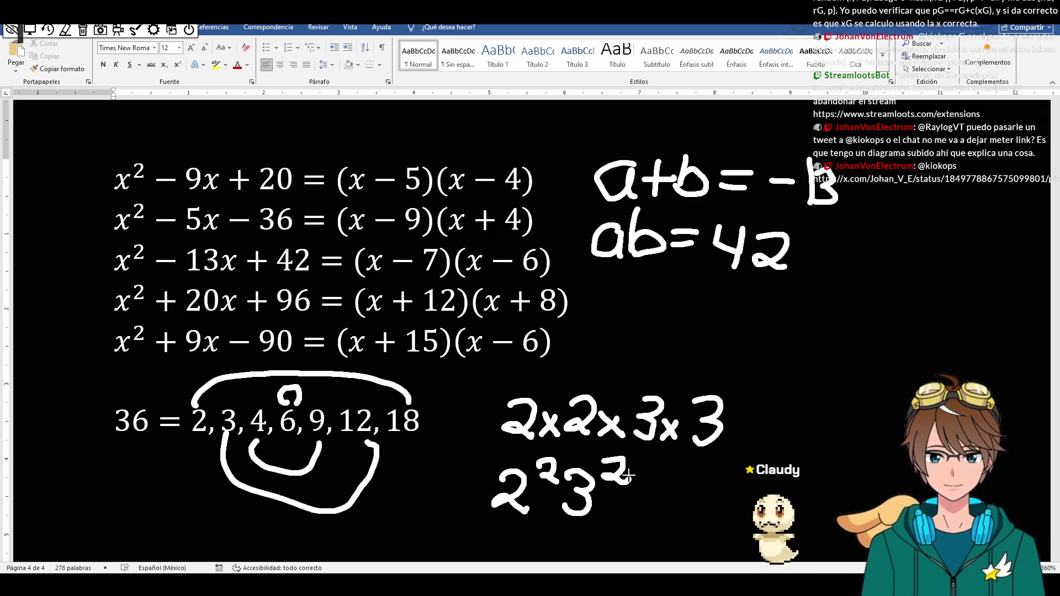
click(83, 30)
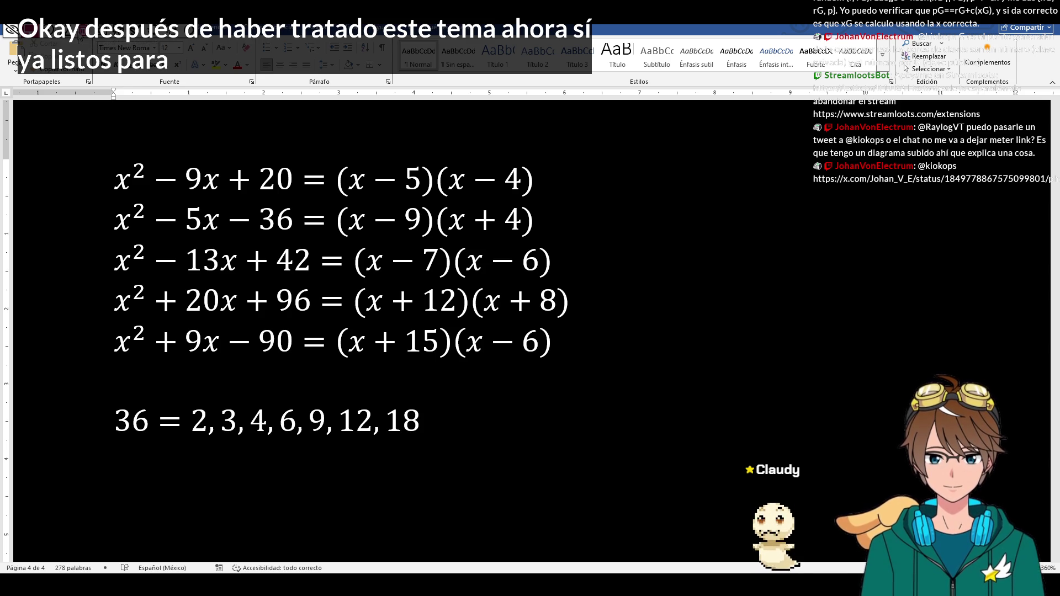
- Delete the 36 = 2,3,4,6,9,12,18 equation and draw a vertical dividing line for the ladder
click(214, 406)
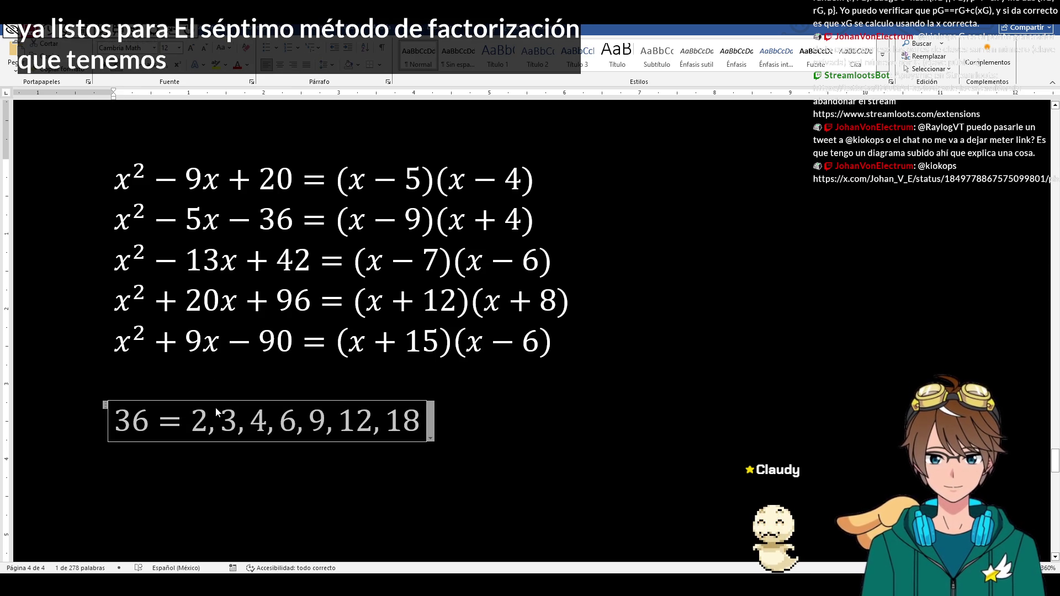
key(Delete)
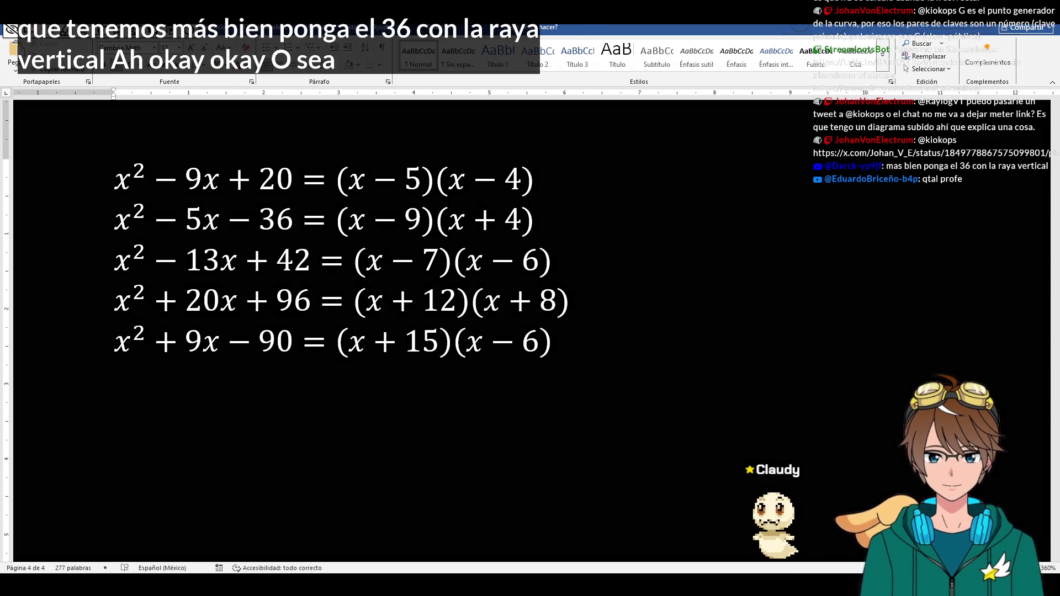
drag(750, 170, 750, 443)
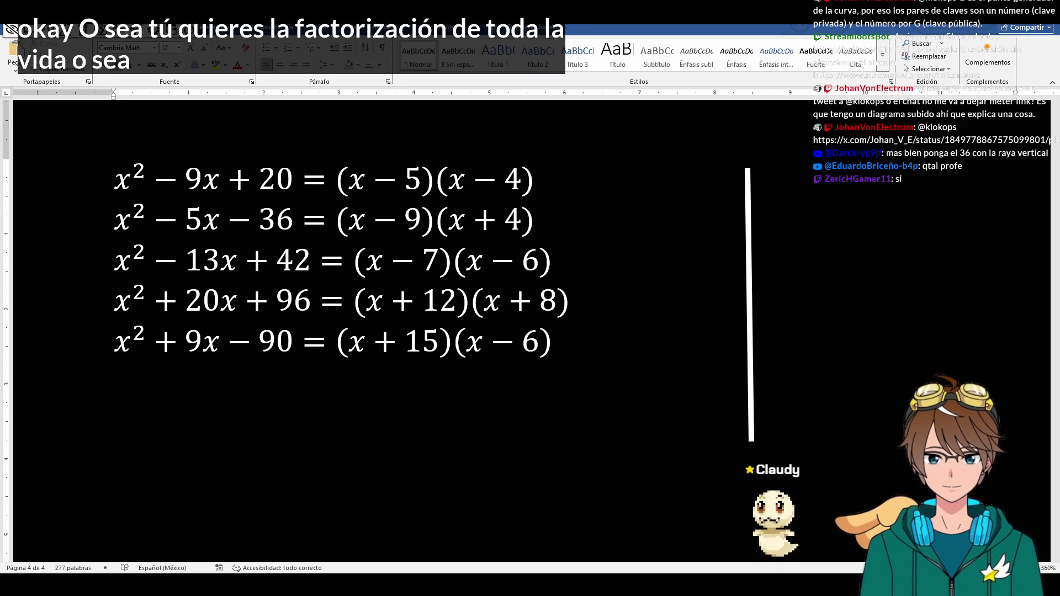
- Handwrite the ladder 36, 18, 9, 3, 1 with divisors 2, 2, 3, 3 and a brace grouping them
drag(667, 174, 673, 209)
mouse_move(713, 176)
mouse_down()
mouse_move(711, 199)
mouse_move(796, 190)
mouse_move(798, 219)
mouse_up()
mouse_move(685, 228)
mouse_down()
mouse_move(684, 259)
mouse_move(704, 262)
mouse_move(709, 233)
mouse_move(794, 248)
mouse_move(795, 268)
mouse_up()
drag(693, 288, 717, 325)
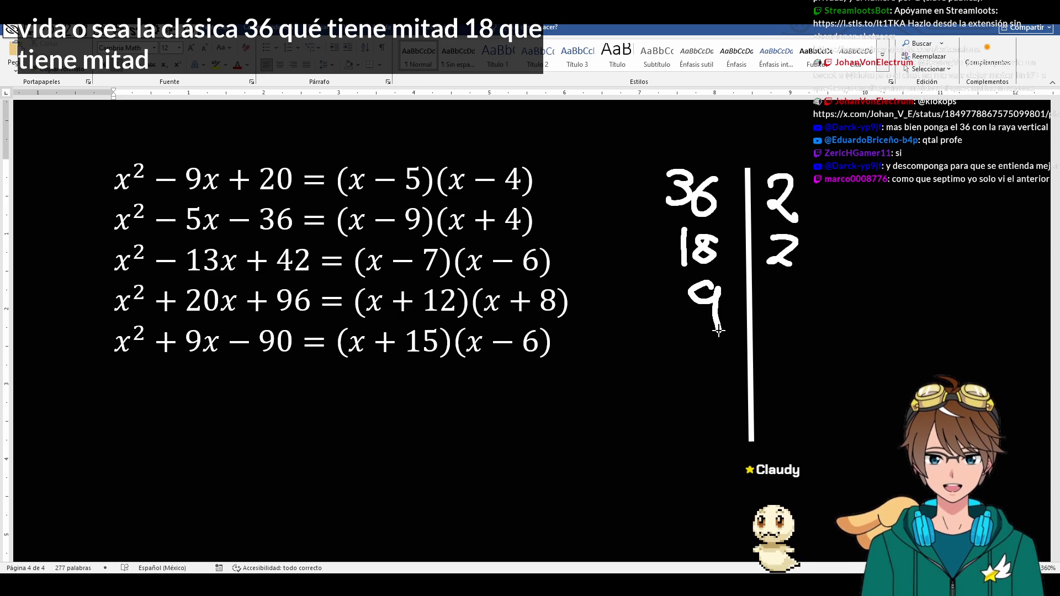
mouse_move(784, 299)
mouse_down()
mouse_move(795, 311)
mouse_move(787, 329)
mouse_up()
drag(700, 352, 700, 383)
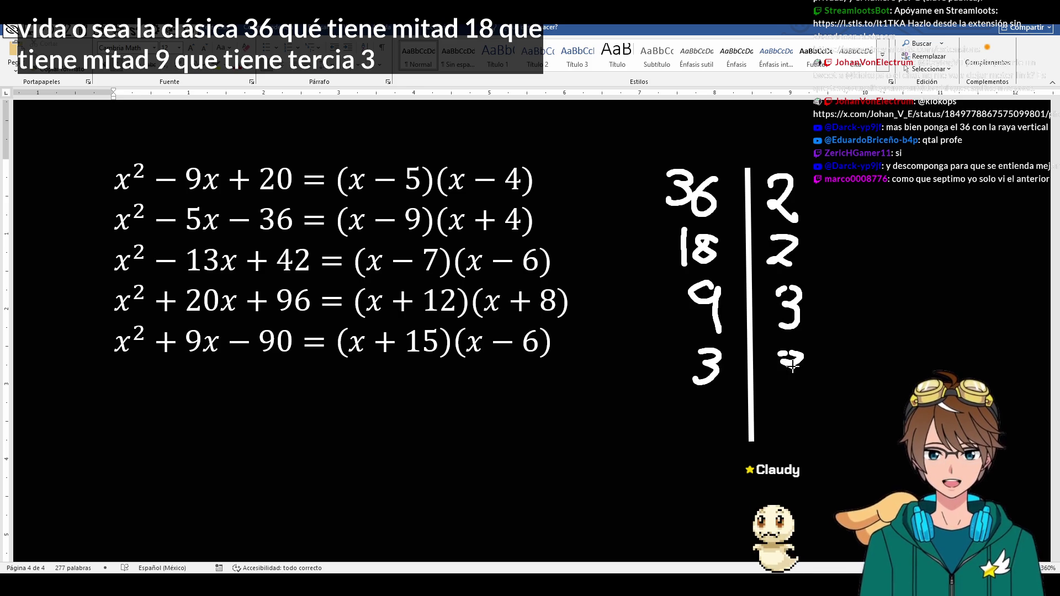
drag(779, 352, 787, 387)
drag(714, 402, 716, 433)
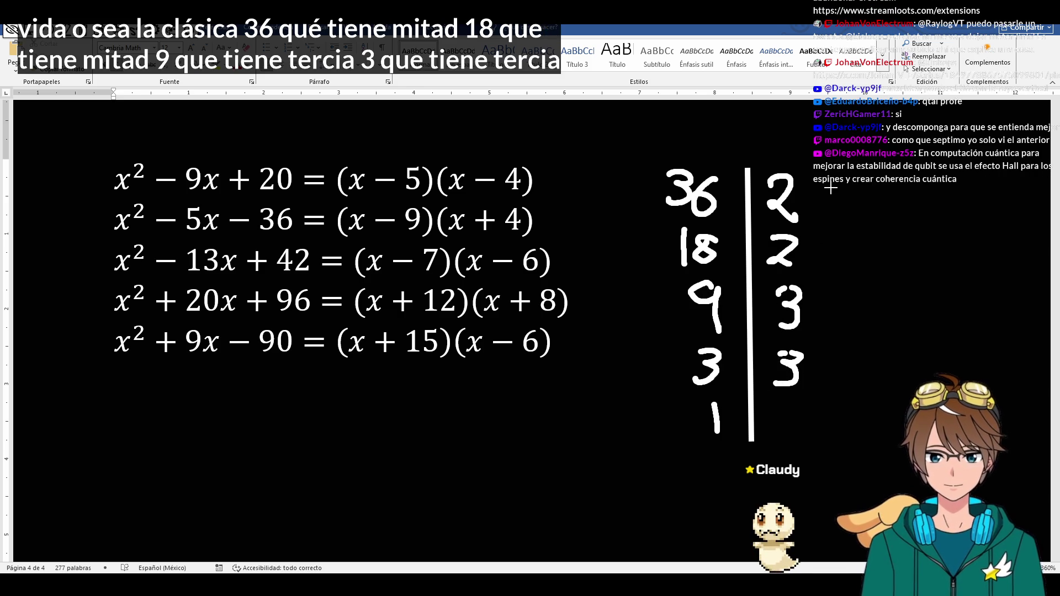
mouse_move(831, 189)
mouse_down()
mouse_move(899, 269)
mouse_move(829, 389)
mouse_up()
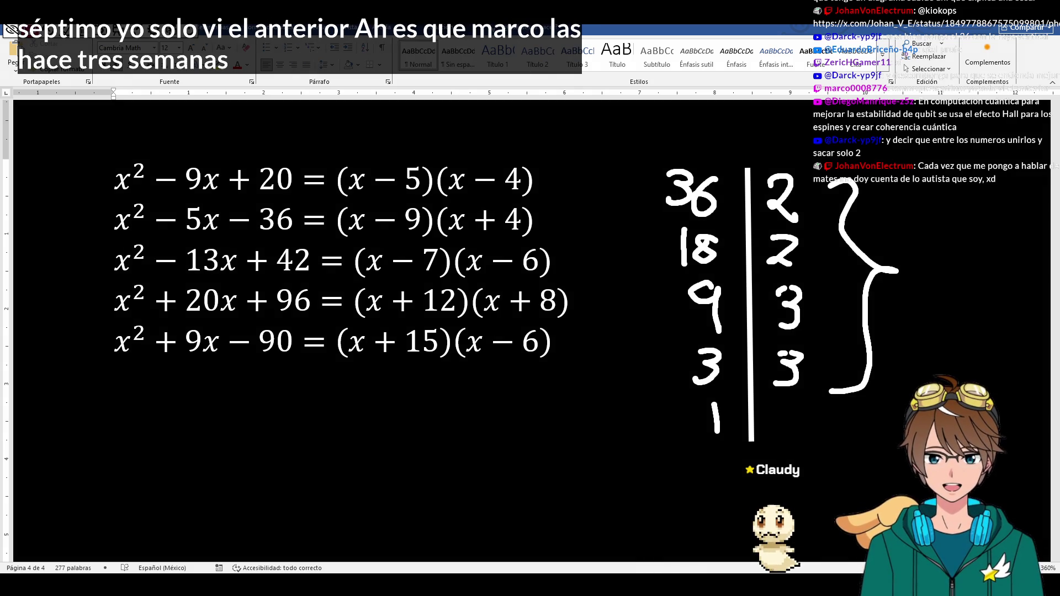
click(652, 558)
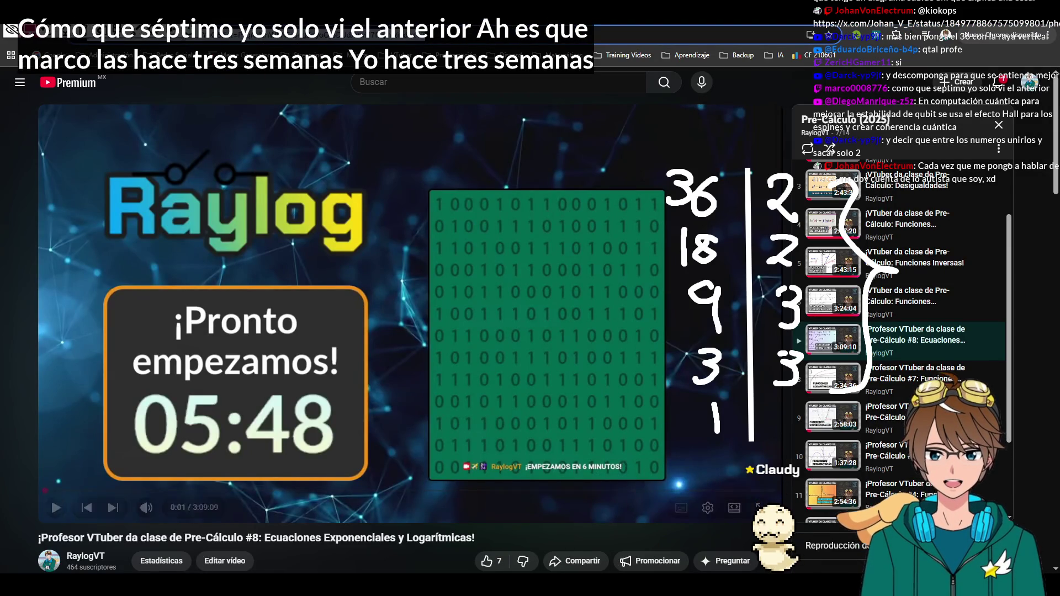
key(ctrl+alt+g)
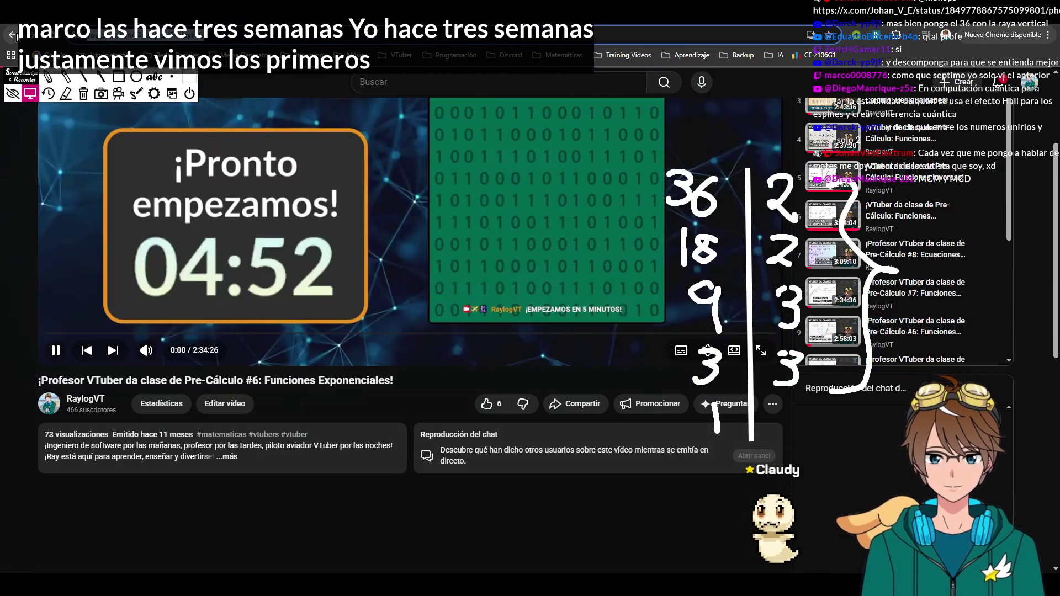
click(74, 560)
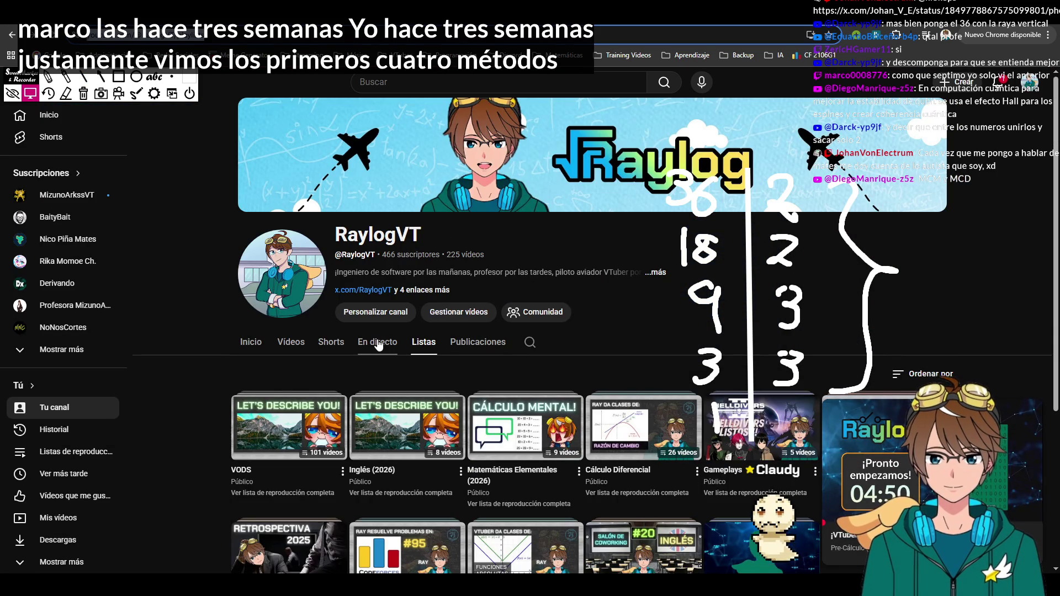
click(377, 342)
scroll(582, 317, down, 3)
scroll(582, 318, down, 3)
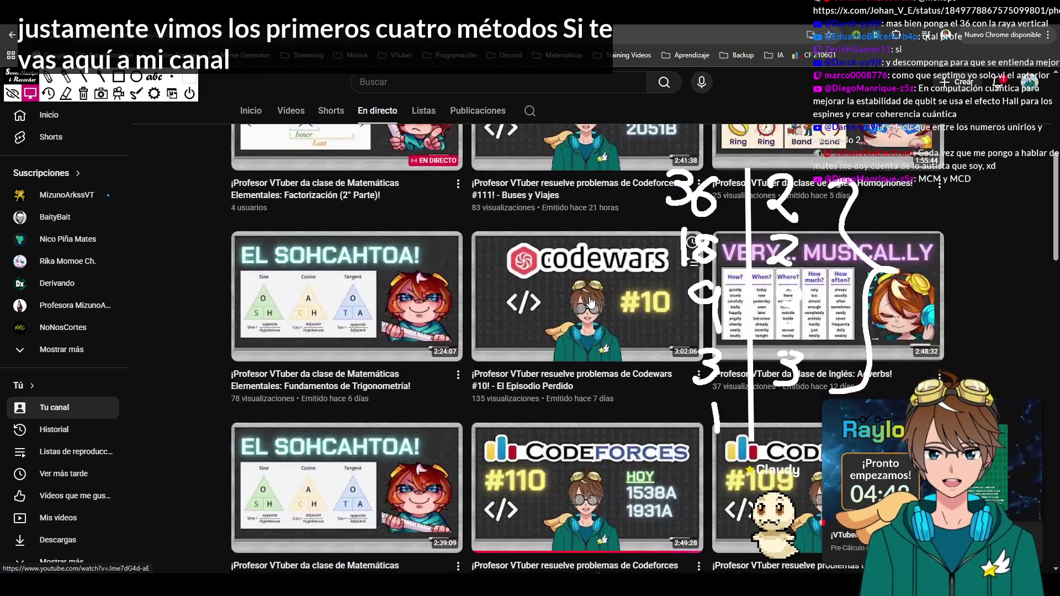
scroll(572, 306, down, 3)
scroll(564, 303, down, 2)
mouse_move(587, 267)
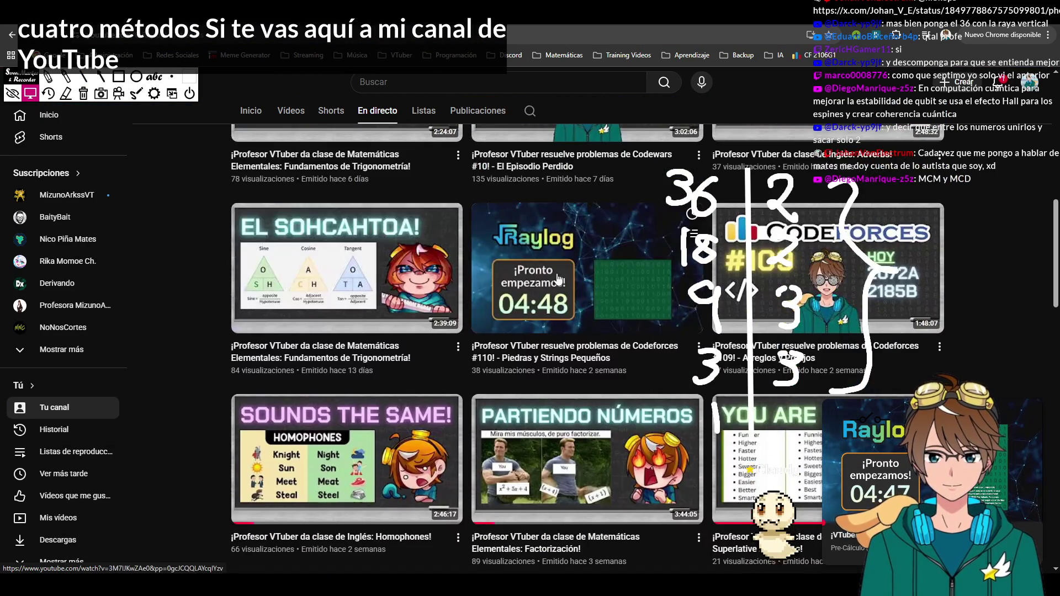
scroll(552, 270, down, 3)
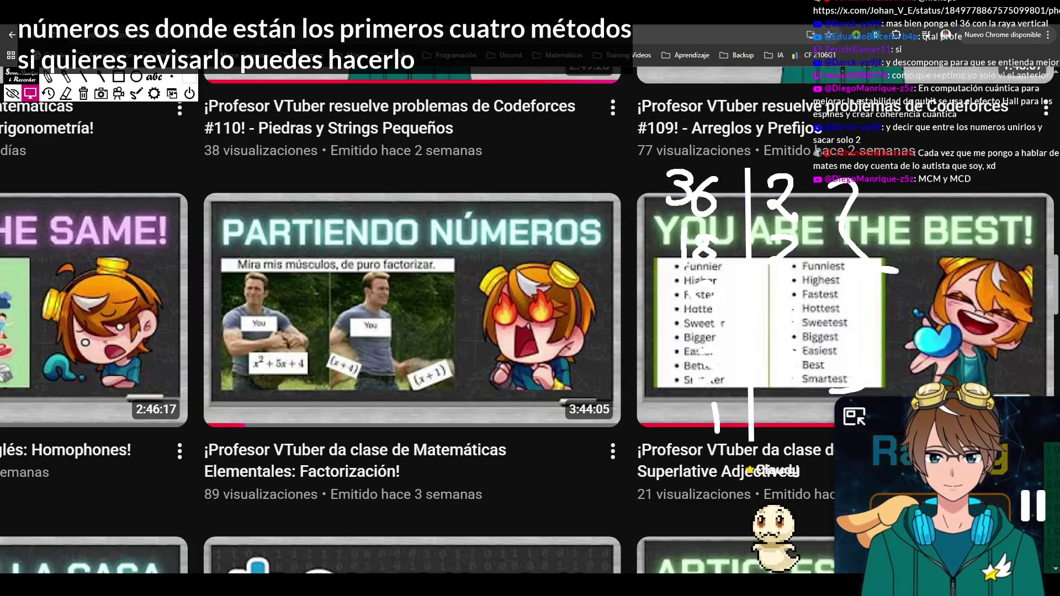
key(ctrl+0)
click(1032, 411)
mouse_move(588, 530)
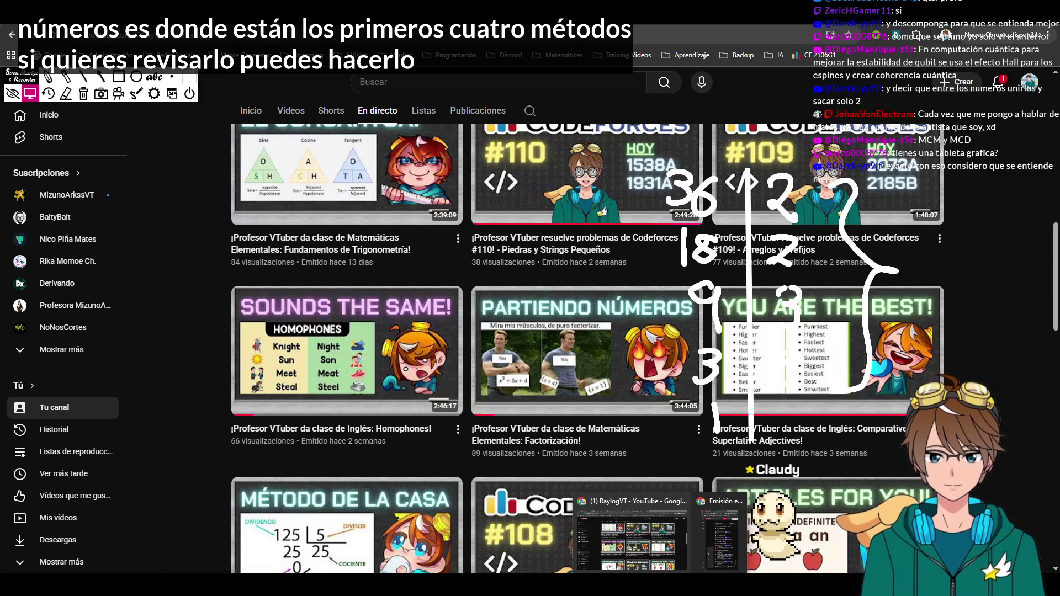
key(alt+Tab)
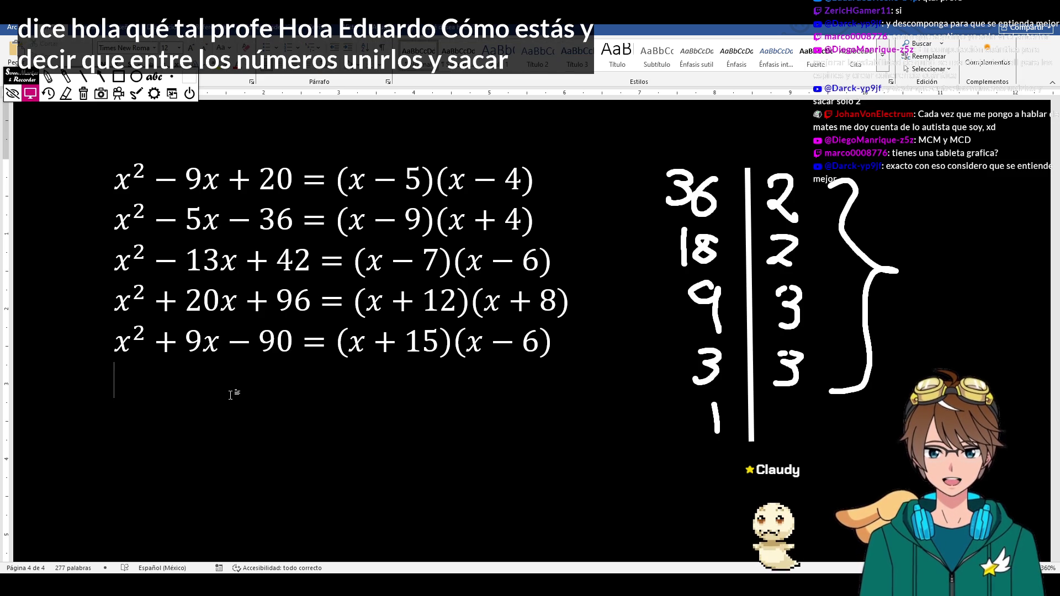
- Erase the old brace, then bracket the two 2s as 4 and the two 3s as 9
click(66, 93)
click(862, 200)
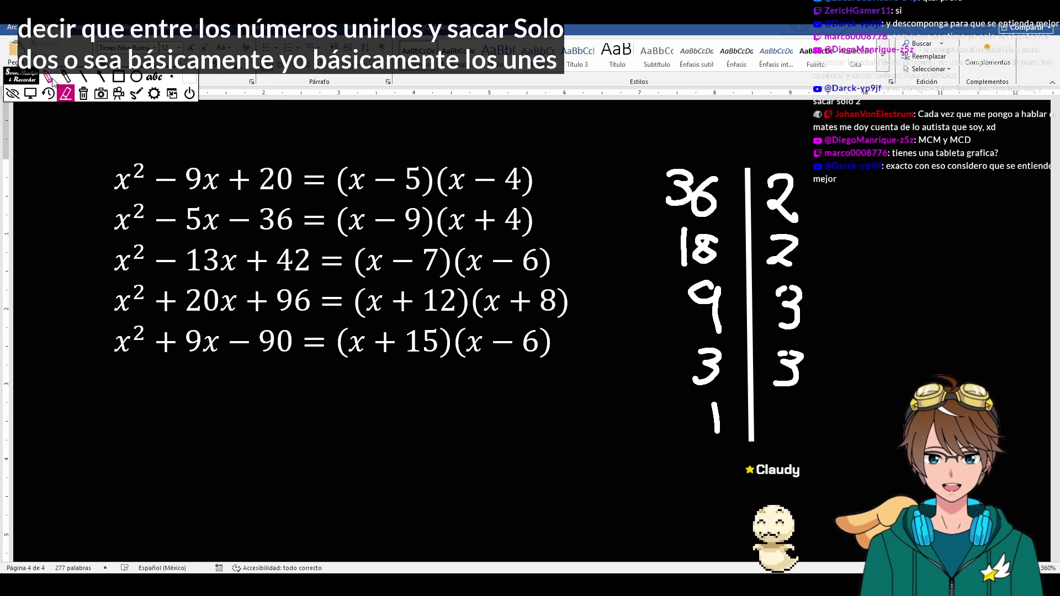
click(49, 76)
drag(821, 208, 821, 252)
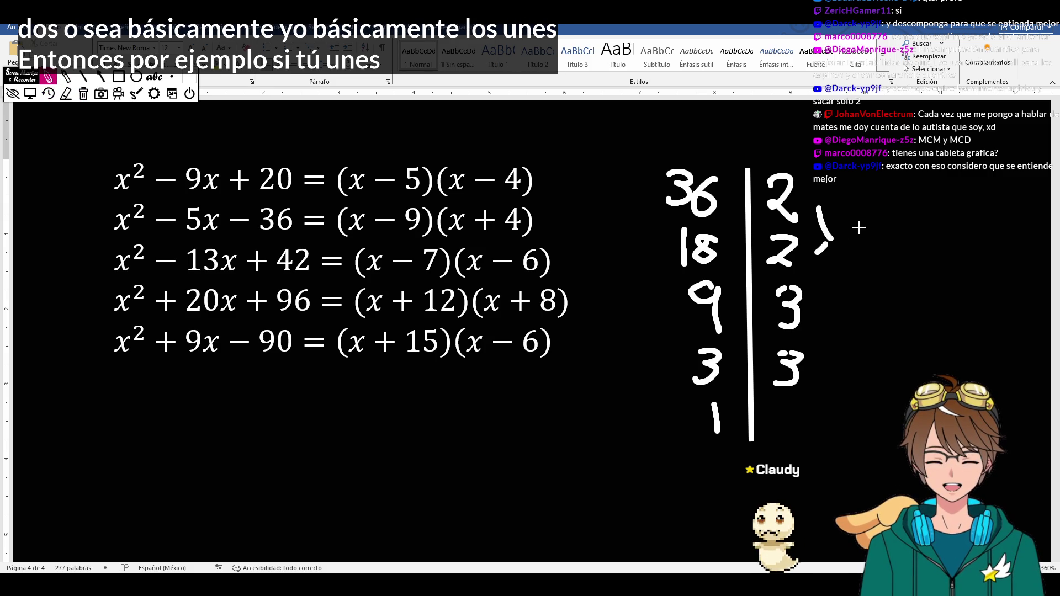
drag(861, 226, 870, 259)
drag(824, 313, 830, 356)
drag(870, 315, 876, 357)
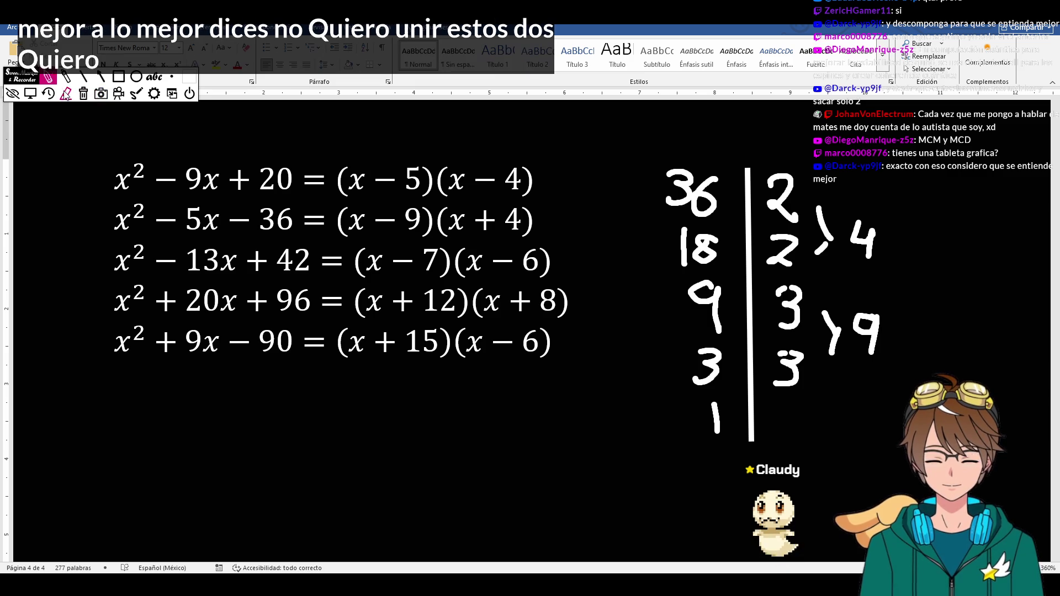
- Erase the 4 and 9 groupings and draw crossing lines pairing each 2 with a 3, writing 6 by each
click(823, 235)
click(864, 240)
click(870, 336)
click(832, 333)
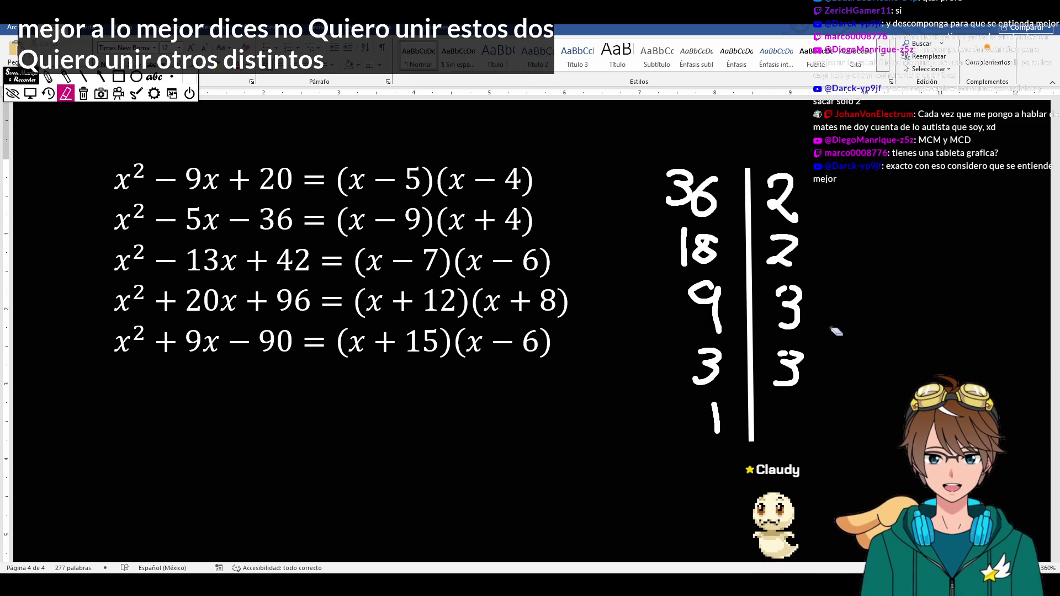
click(67, 77)
mouse_move(813, 219)
mouse_down()
mouse_move(833, 242)
mouse_move(820, 321)
mouse_up()
drag(818, 262, 866, 341)
drag(912, 313, 897, 348)
drag(879, 225, 878, 267)
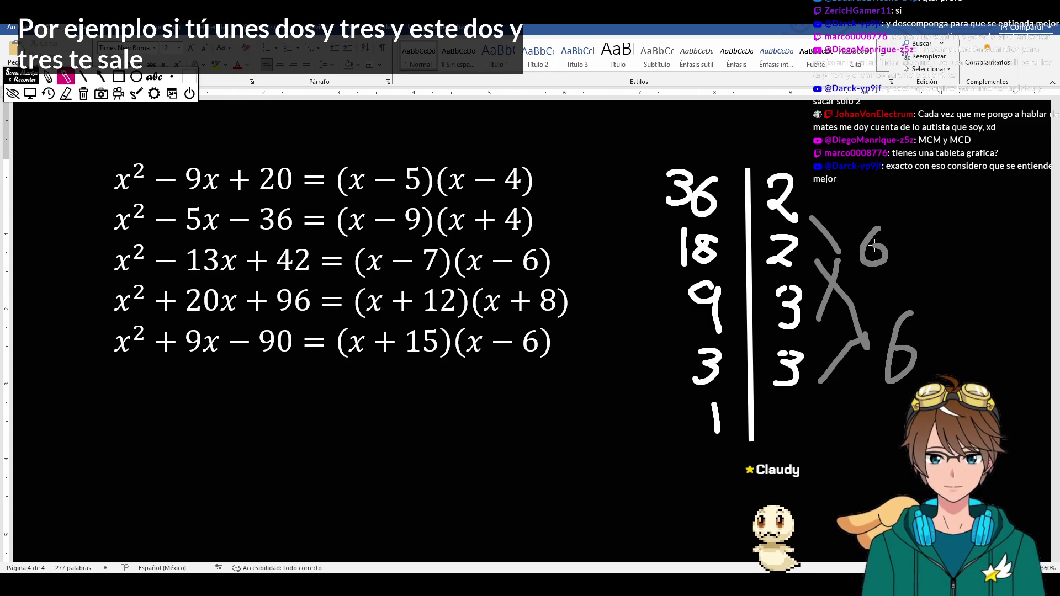
- Erase the pairings, then bracket 2, 2, 3 as 12 with a dash and 3 beside the bottom 3
click(84, 94)
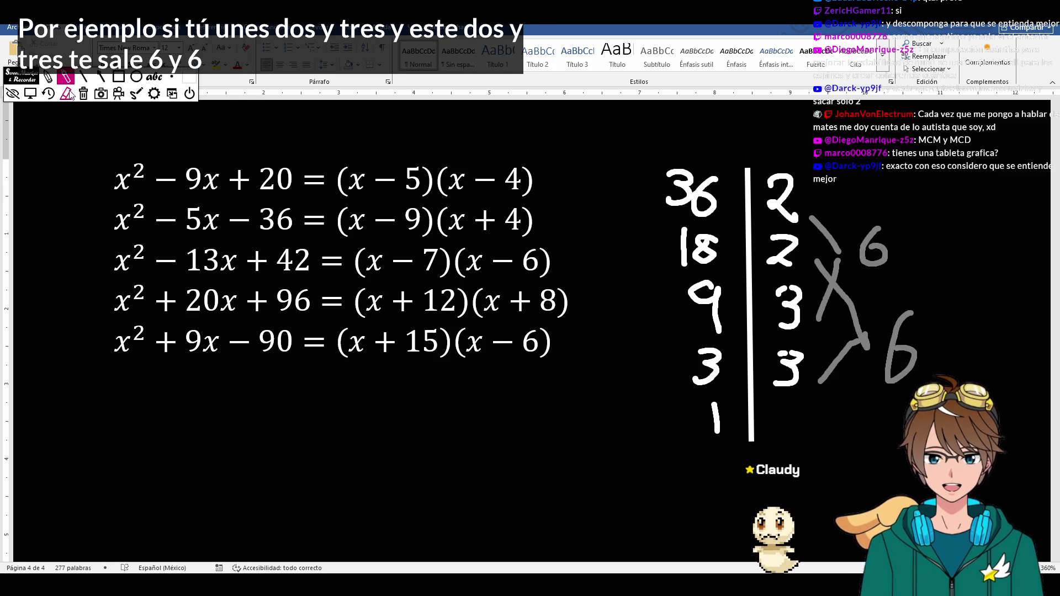
drag(841, 241, 846, 332)
drag(874, 244, 903, 348)
click(841, 361)
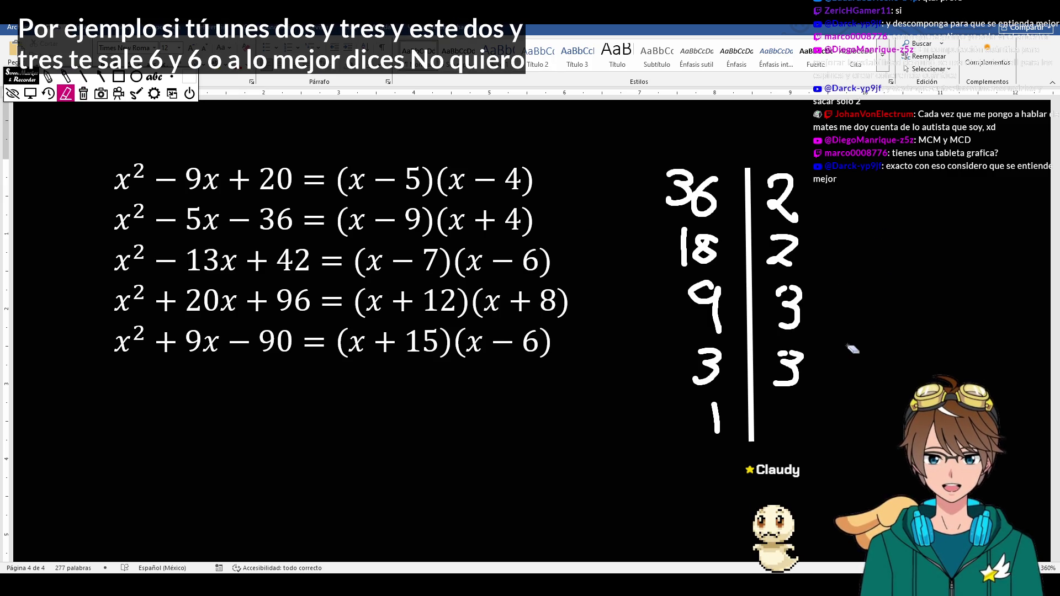
key(ctrl+F2)
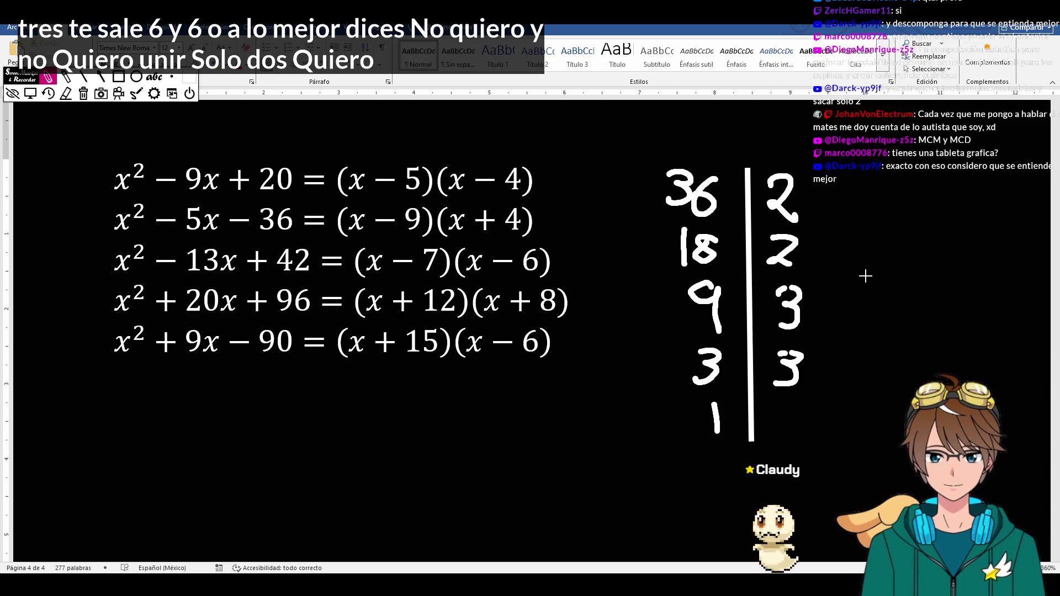
mouse_move(829, 206)
mouse_down()
mouse_move(853, 263)
mouse_move(827, 308)
mouse_up()
mouse_move(891, 246)
mouse_down()
mouse_move(891, 290)
mouse_move(940, 286)
mouse_up()
mouse_move(831, 365)
mouse_down()
mouse_move(865, 359)
mouse_move(891, 373)
mouse_up()
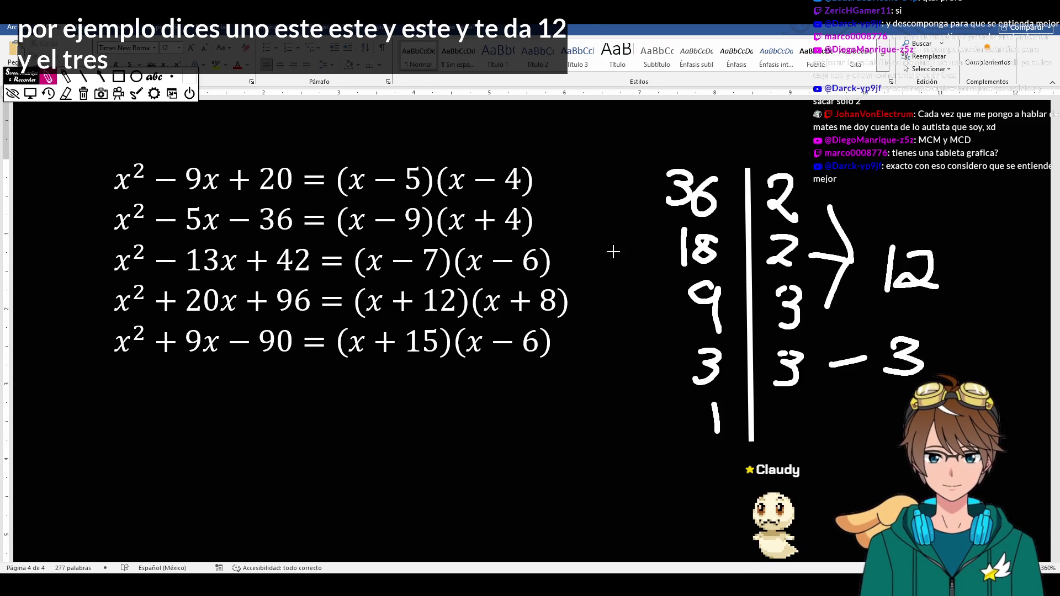
- Erase the 12 grouping and bracket 2, 3, 3 labelled 18, starting to pair the top 2
click(66, 93)
mouse_move(830, 211)
mouse_down()
mouse_move(852, 261)
mouse_move(829, 307)
mouse_up()
mouse_move(832, 363)
mouse_down()
mouse_move(862, 359)
mouse_move(912, 270)
mouse_move(891, 248)
mouse_up()
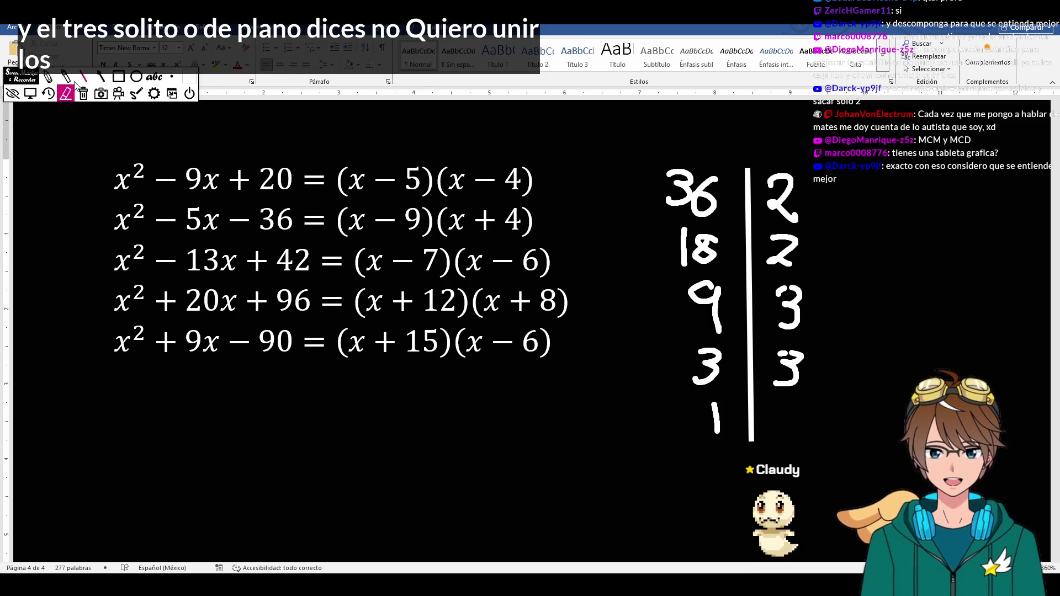
click(49, 77)
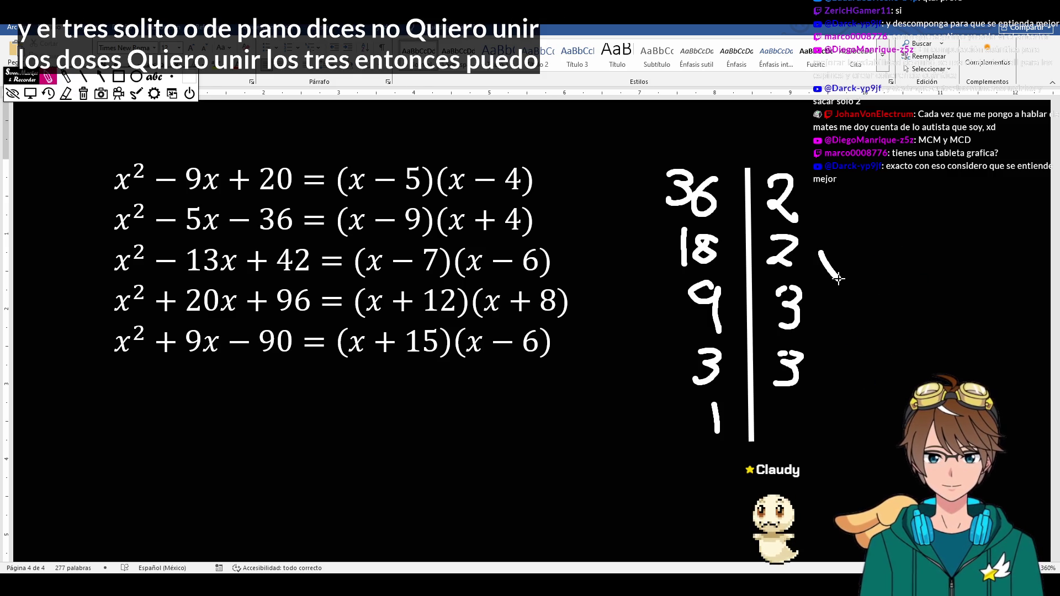
drag(820, 253, 842, 285)
mouse_move(838, 296)
mouse_down()
mouse_move(835, 274)
mouse_move(872, 316)
mouse_up()
mouse_move(908, 277)
mouse_down()
mouse_move(888, 282)
mouse_move(888, 315)
mouse_move(904, 282)
mouse_up()
drag(827, 197, 928, 236)
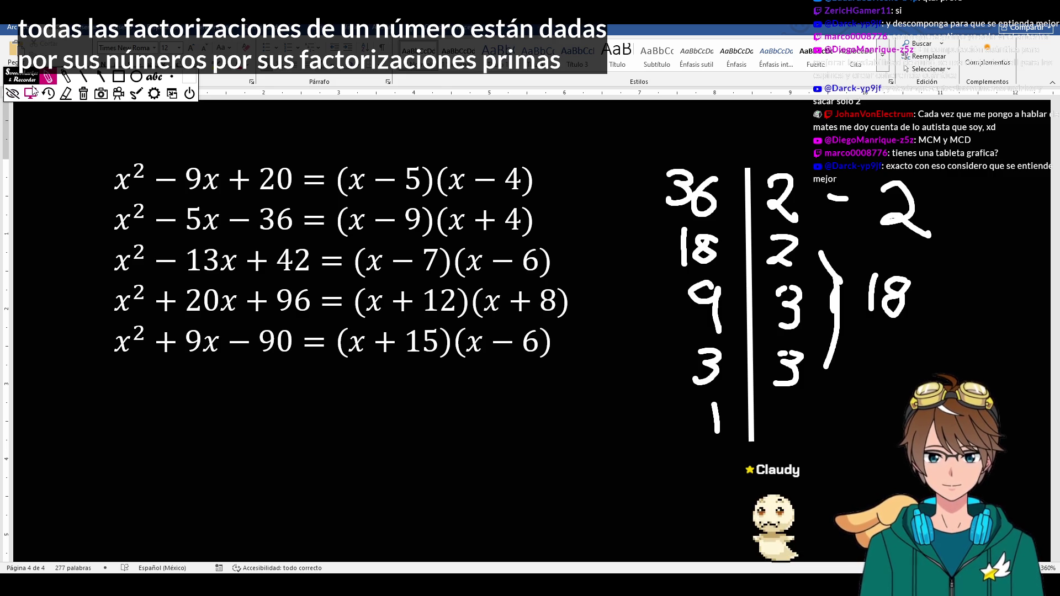
- Pause Screen Marker annotating to use the screen normally
click(31, 93)
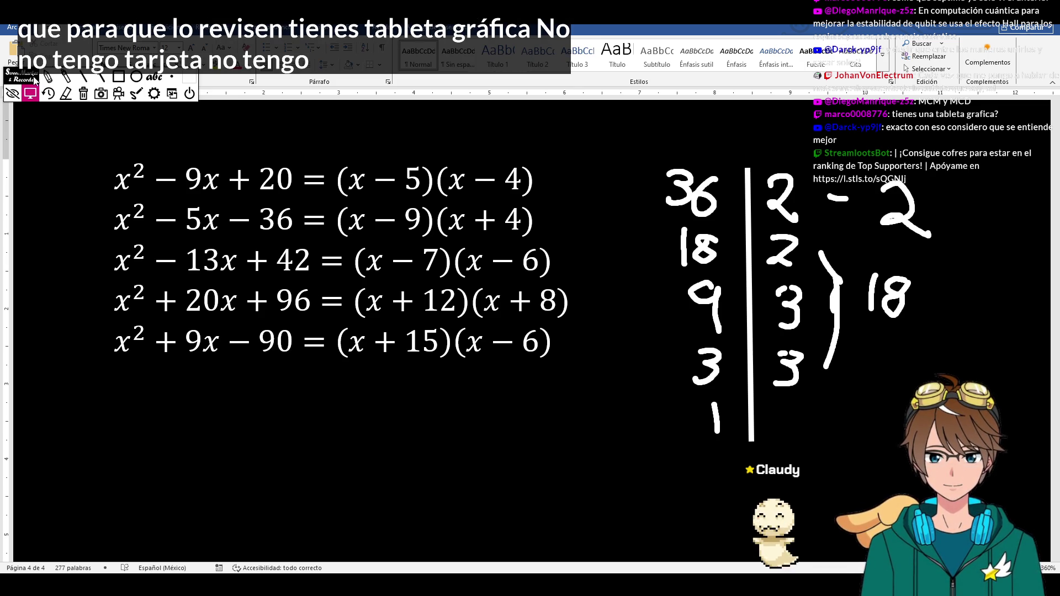
- Reposition the toolbar and scribble demo pen strokes over the factored equations
drag(30, 82, 68, 131)
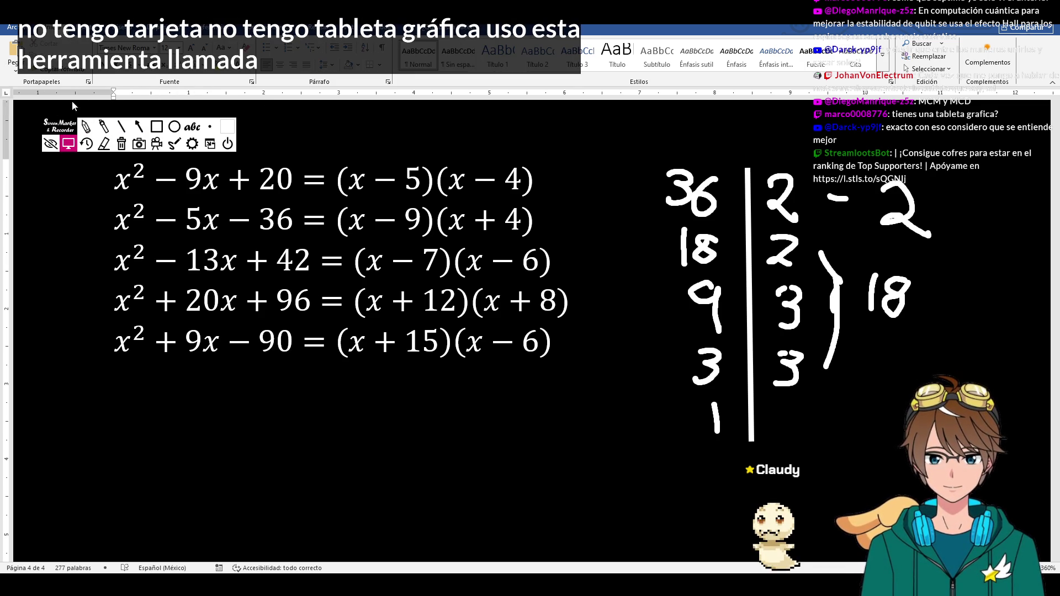
click(85, 127)
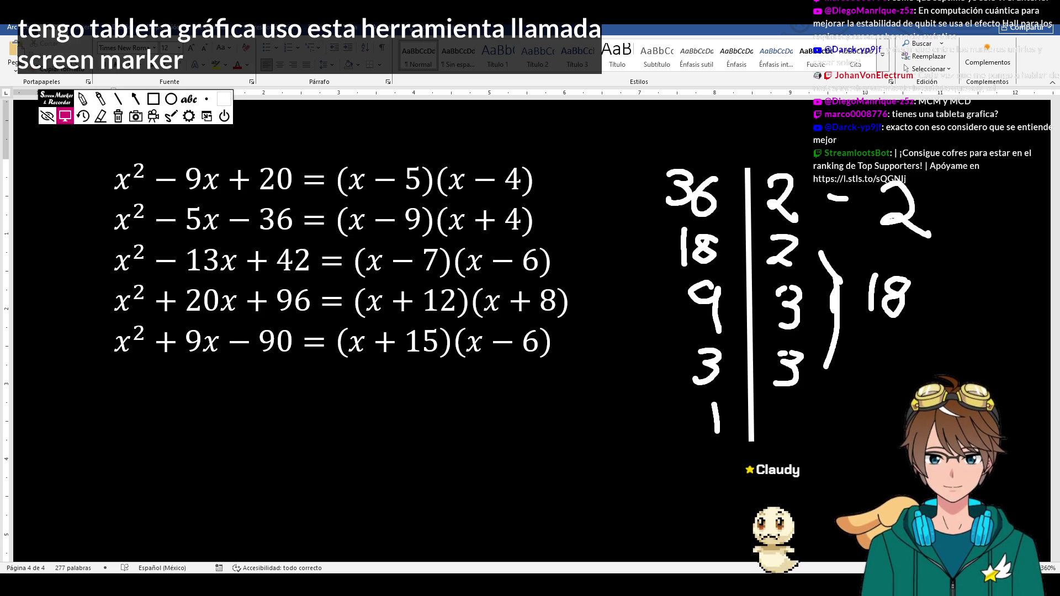
drag(240, 330, 390, 432)
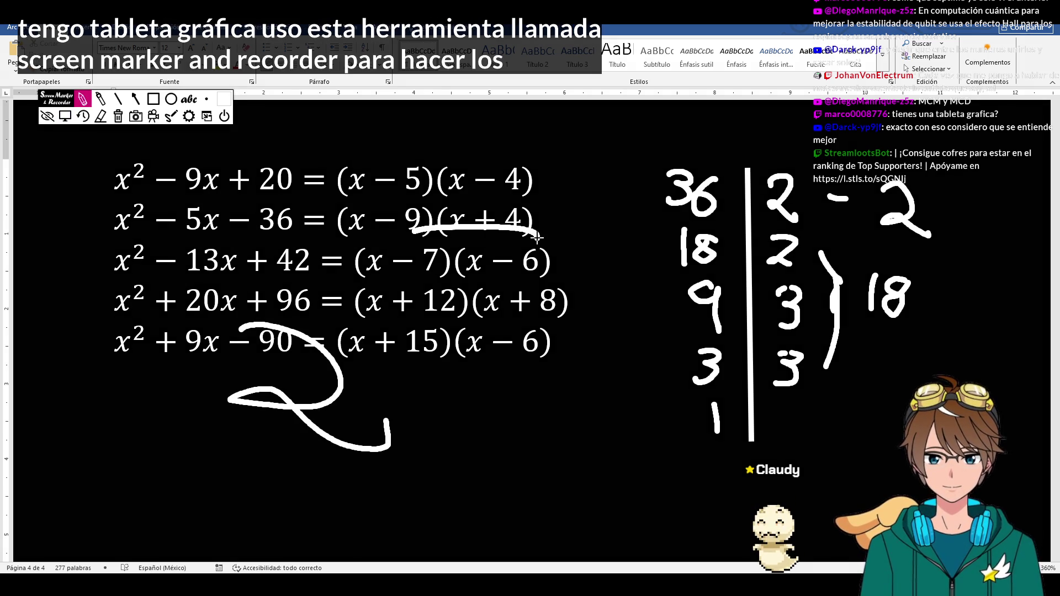
drag(415, 227, 454, 326)
drag(349, 165, 373, 273)
drag(476, 159, 572, 282)
drag(543, 222, 578, 224)
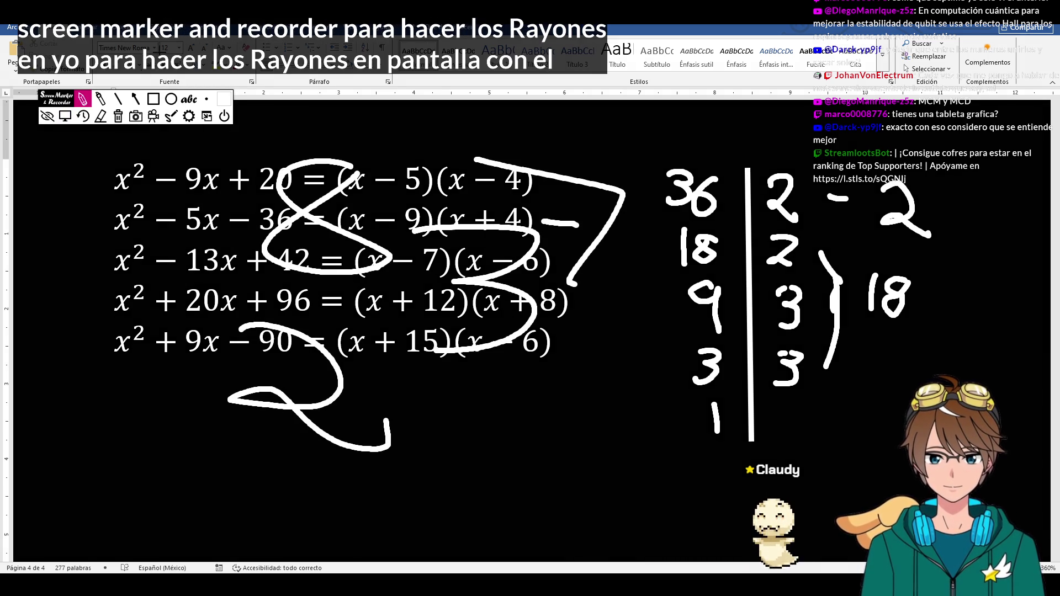
- Wipe all drawings from the screen and switch over to the PowerPoint presentation
click(118, 116)
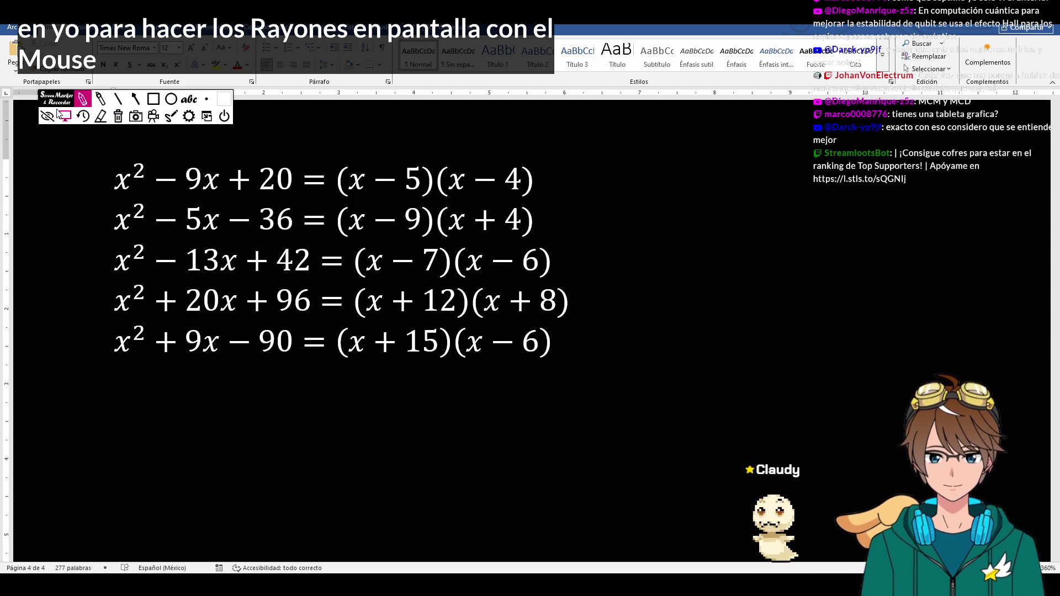
drag(56, 98, 42, 47)
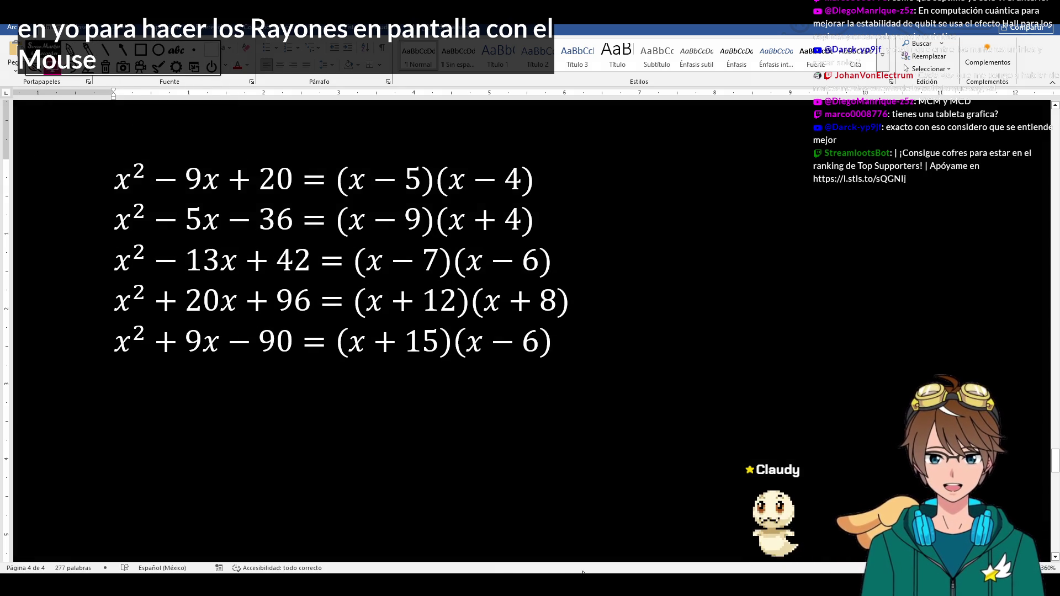
key(alt+Tab)
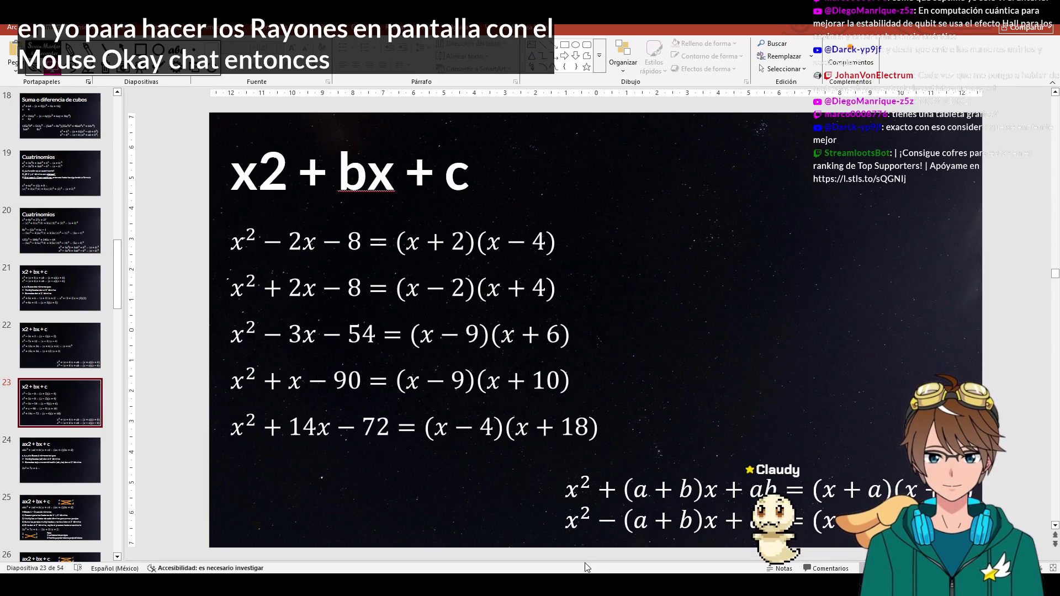
- Go to slide 24 on the ax² + bx + c method, write a and b beside the title and circle the a
click(69, 415)
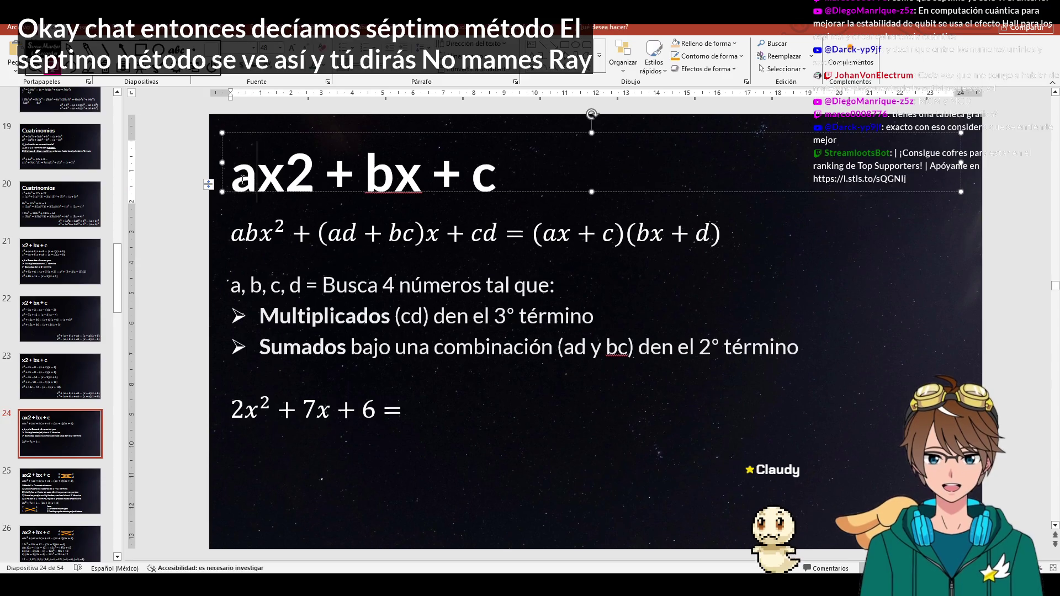
double_click(238, 180)
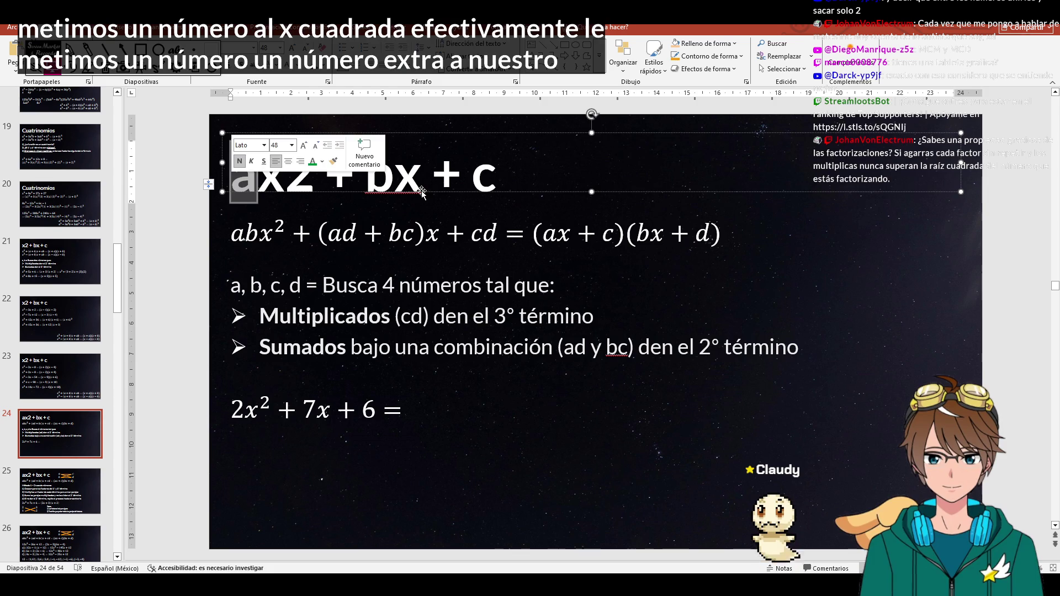
click(382, 193)
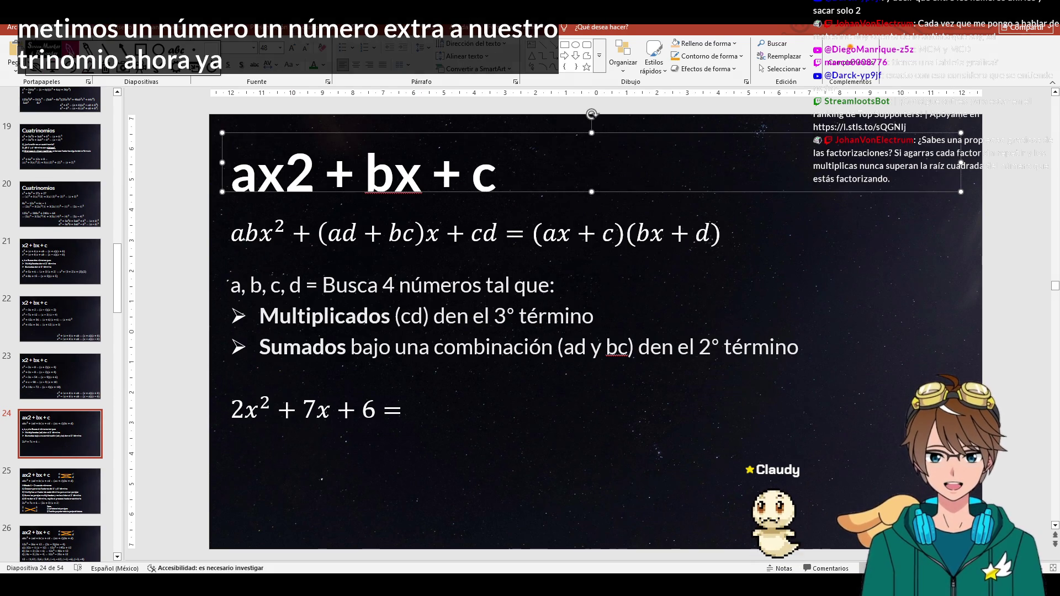
mouse_move(800, 149)
mouse_down()
mouse_move(825, 182)
mouse_move(795, 240)
mouse_up()
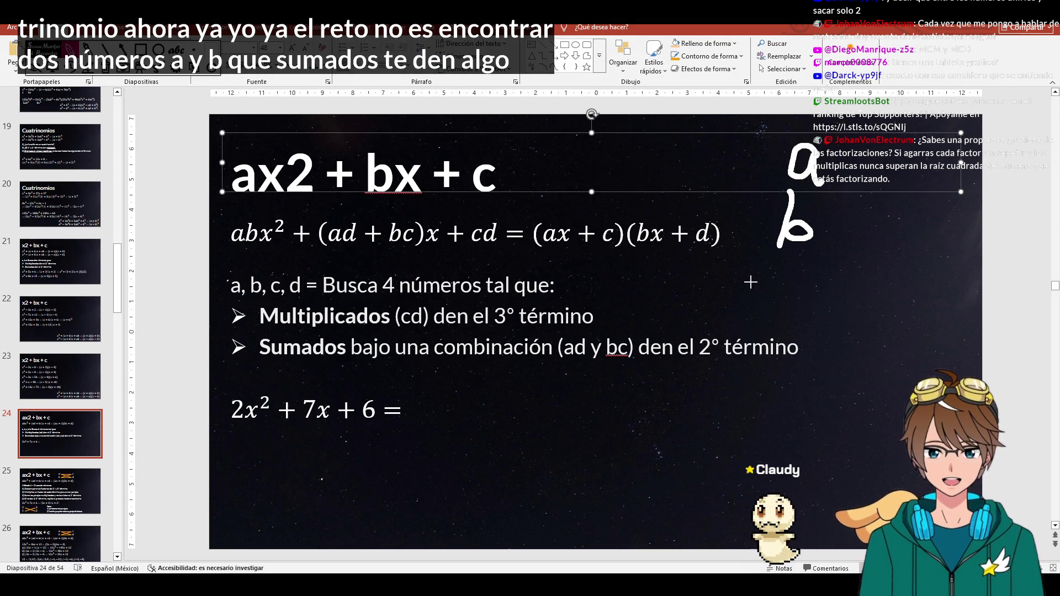
drag(254, 157, 259, 200)
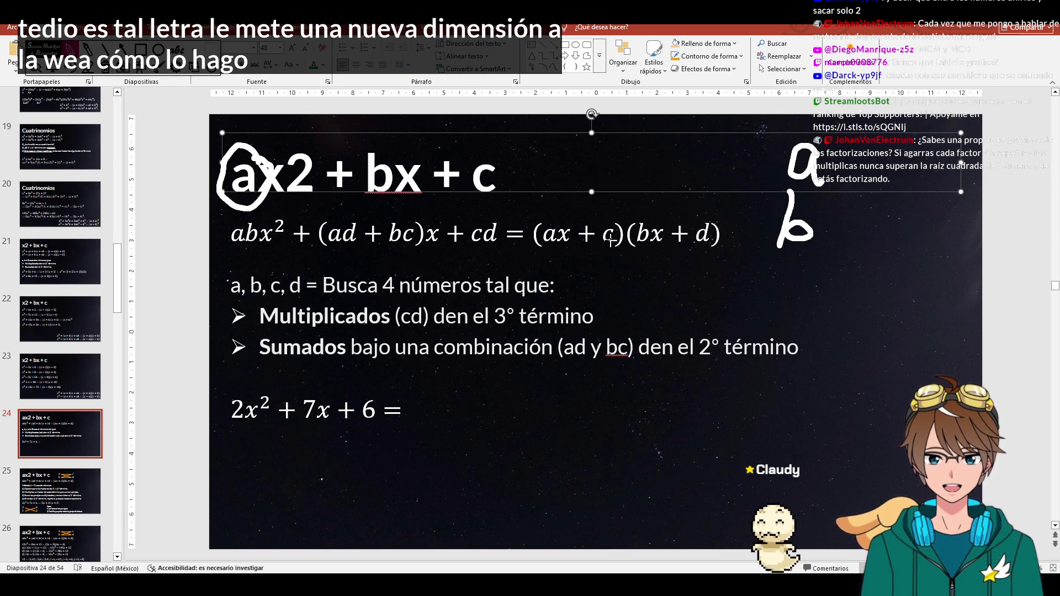
- Draw arrows at ax, c and d, link c and d with a bracket, then clear the ink
drag(560, 181, 555, 212)
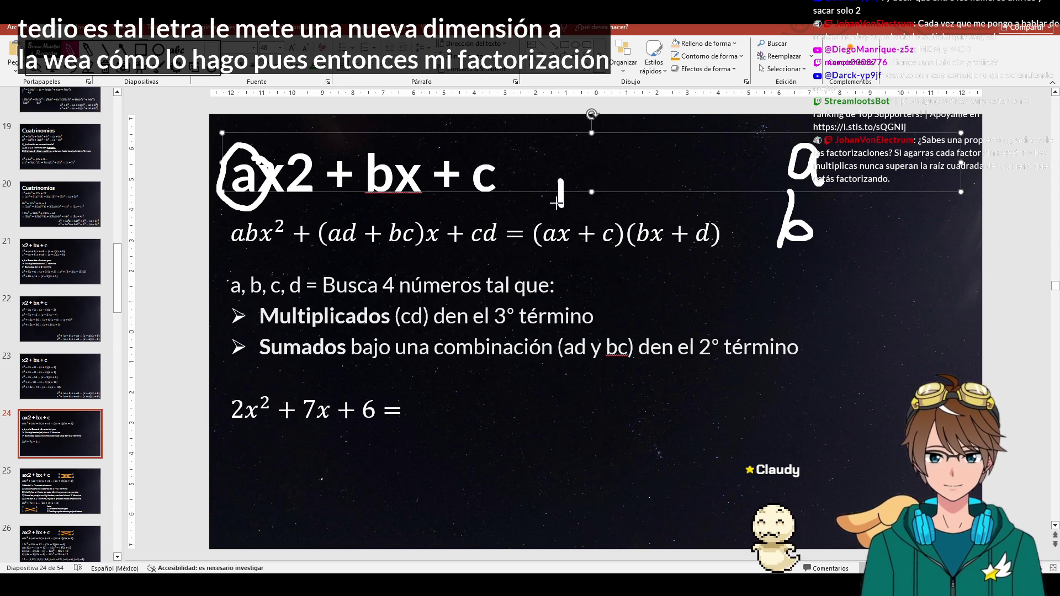
mouse_move(608, 184)
mouse_down()
mouse_move(608, 208)
mouse_move(654, 214)
mouse_up()
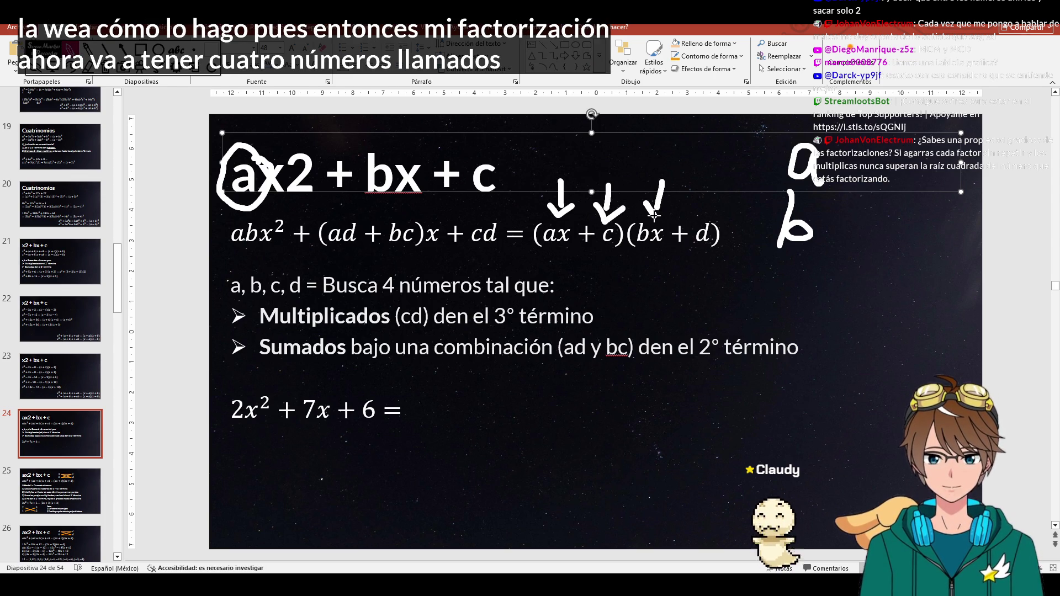
mouse_move(710, 179)
mouse_down()
mouse_move(704, 217)
mouse_move(717, 214)
mouse_up()
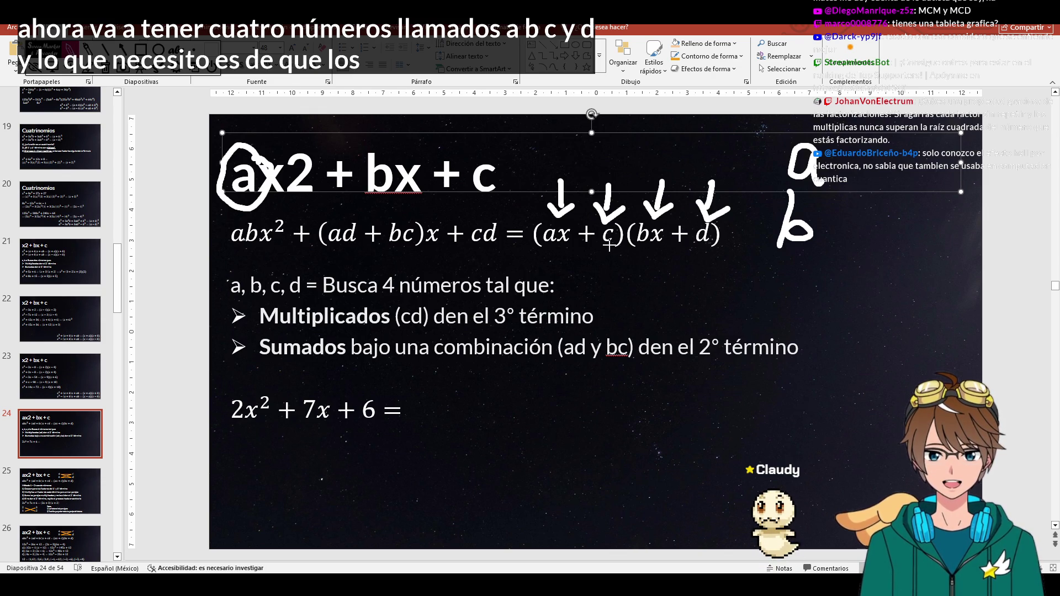
drag(608, 244, 611, 257)
drag(663, 279, 708, 245)
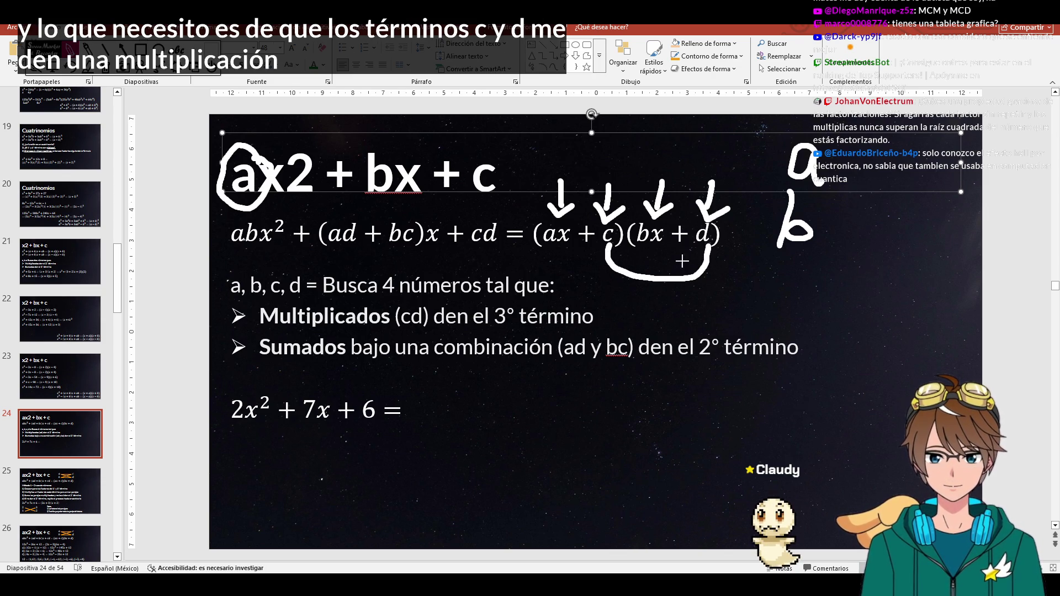
click(101, 71)
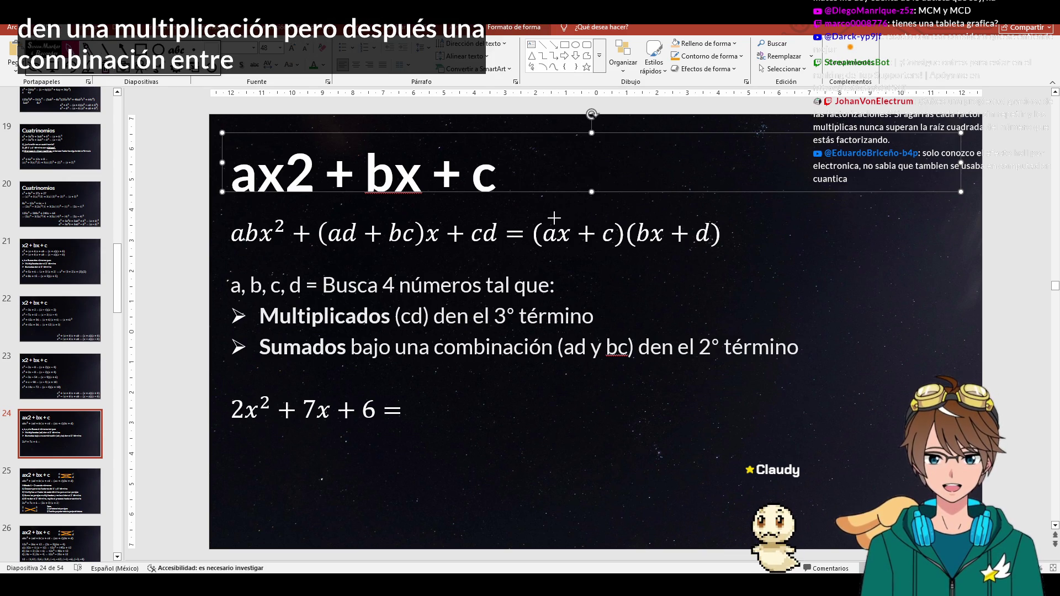
- Draw arcs linking the factor terms and underline bx, undo the ink and go to slide 25 on Método 1
mouse_move(553, 217)
mouse_down()
mouse_move(623, 199)
mouse_move(654, 218)
mouse_move(705, 198)
mouse_move(720, 214)
mouse_up()
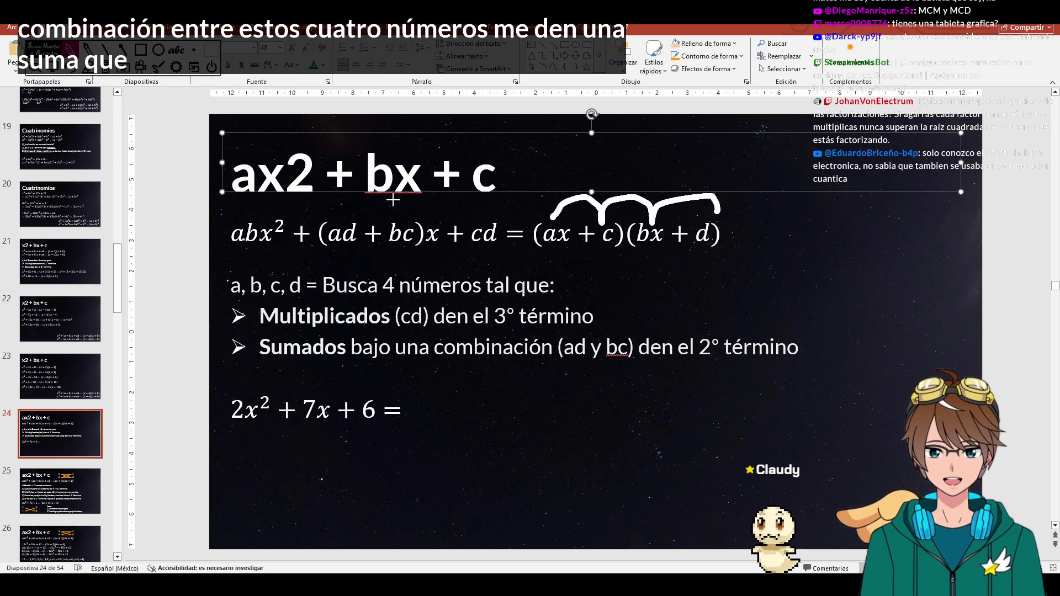
drag(369, 196, 438, 204)
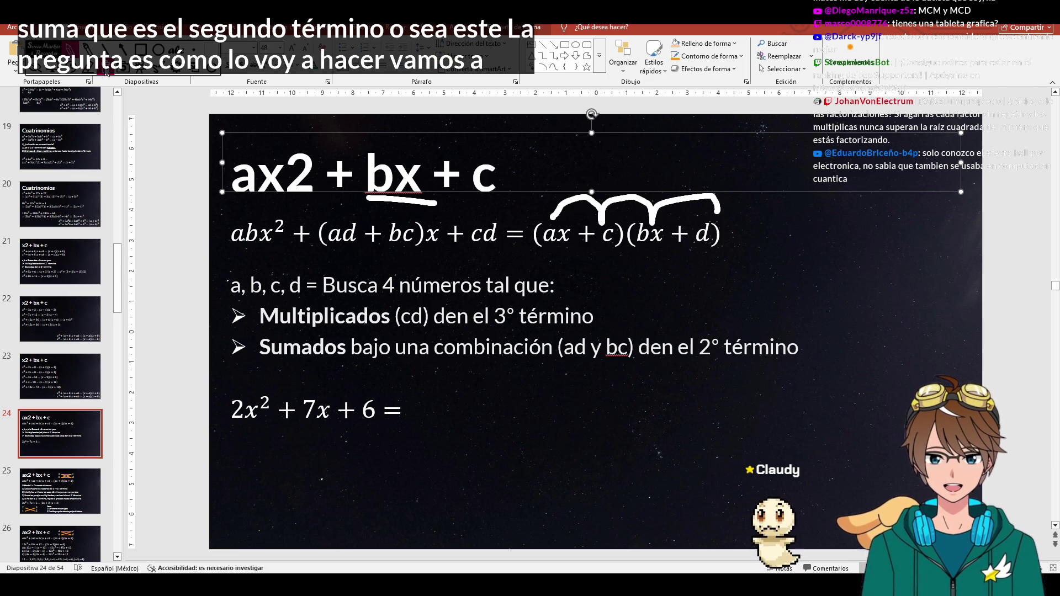
key(ctrl+z)
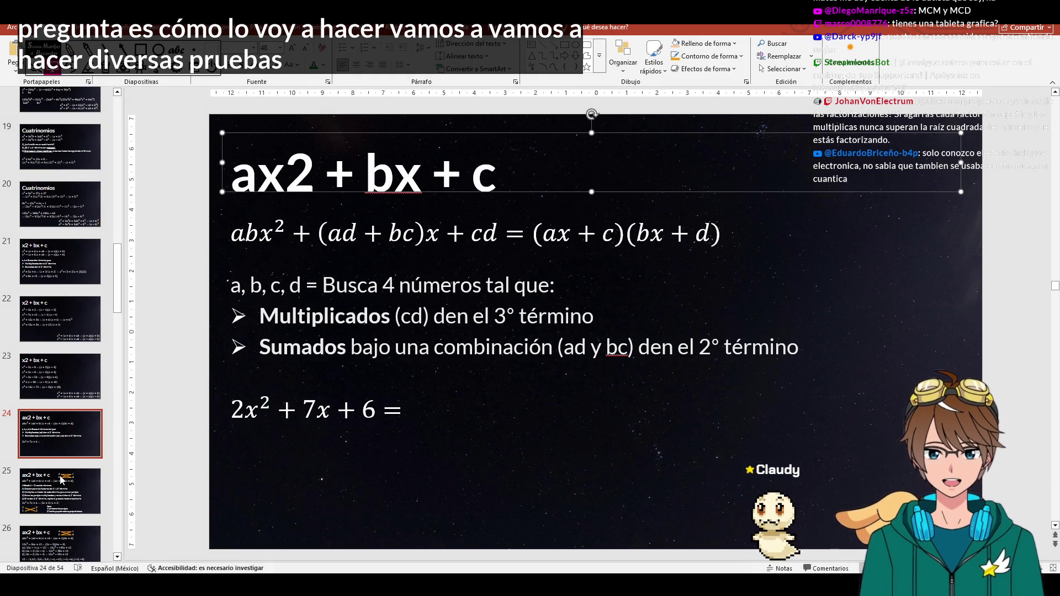
click(61, 478)
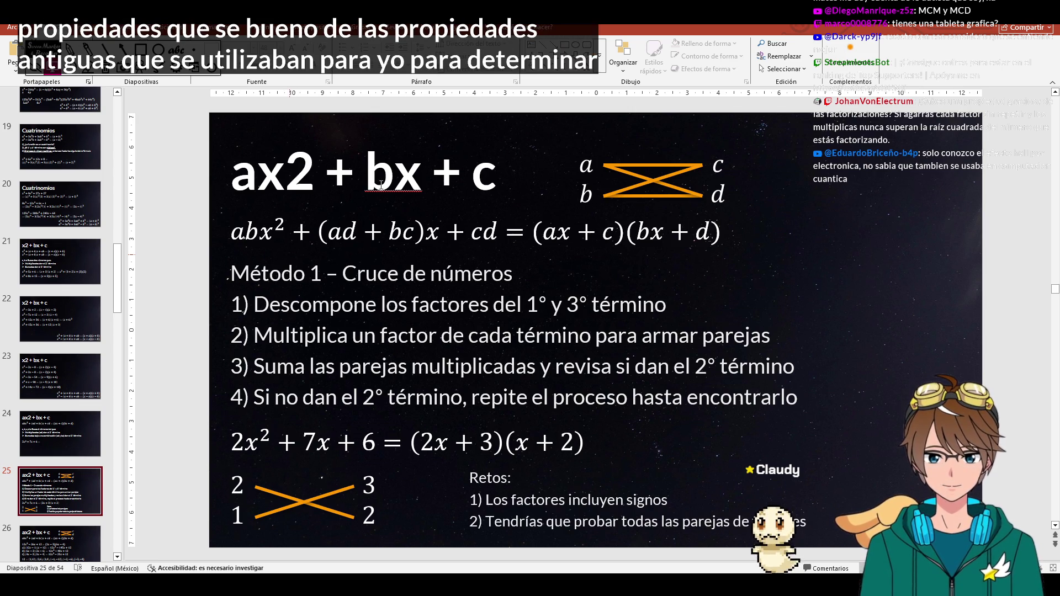
- Handwrite 2 - N and the range 2 to √N beside the title, then erase all ink
mouse_move(788, 161)
mouse_down()
mouse_move(814, 202)
mouse_move(865, 185)
mouse_move(882, 193)
mouse_move(916, 164)
mouse_up()
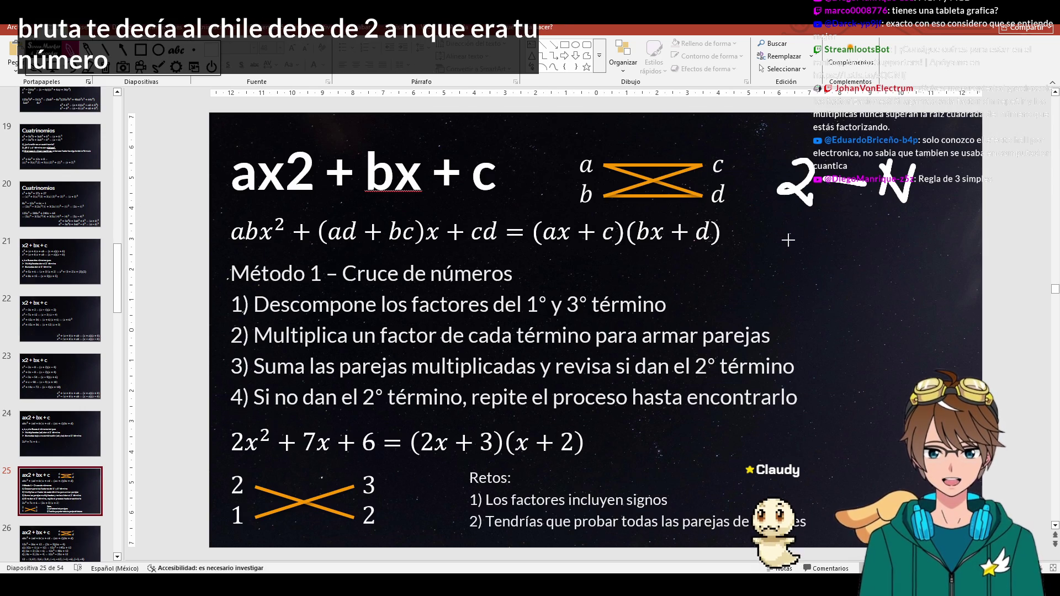
mouse_move(770, 237)
mouse_down()
mouse_move(793, 229)
mouse_move(771, 269)
mouse_move(865, 250)
mouse_move(874, 287)
mouse_move(927, 220)
mouse_move(896, 285)
mouse_up()
mouse_move(895, 244)
mouse_down()
mouse_move(933, 285)
mouse_move(929, 239)
mouse_up()
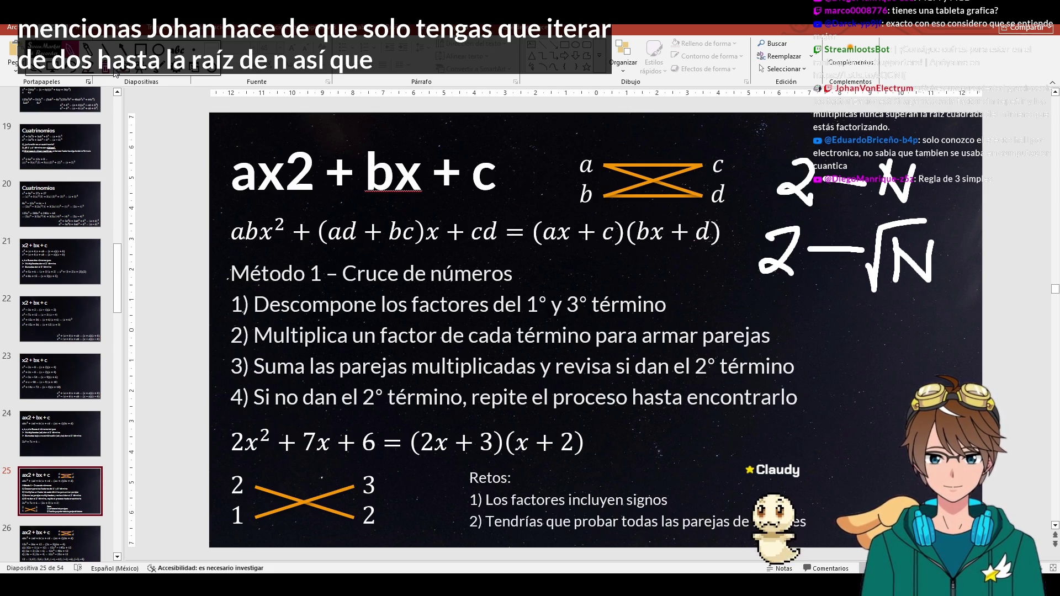
key(e)
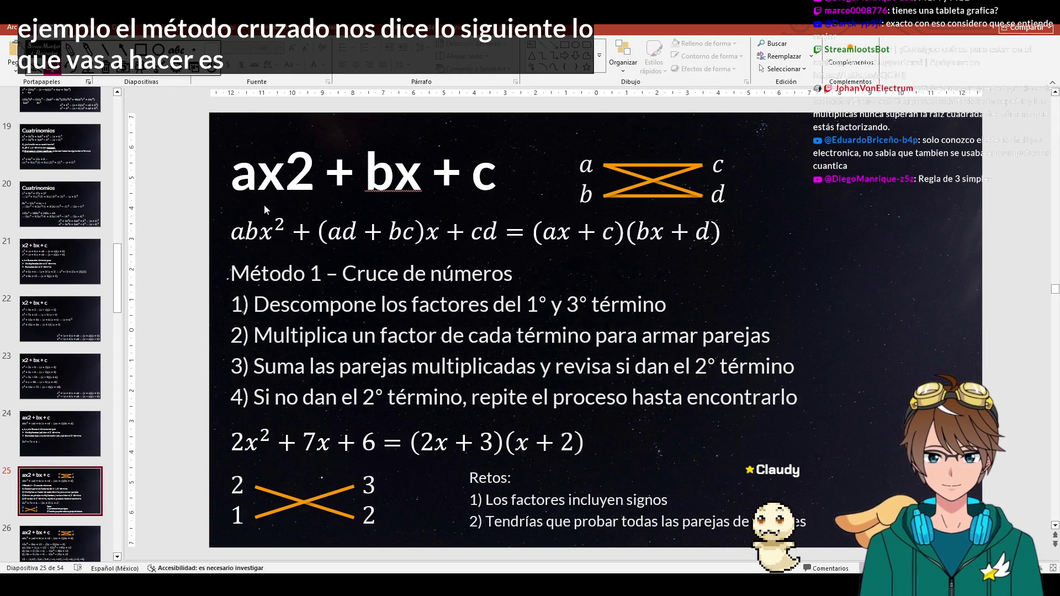
ctrl+scroll(333, 347, up, 2)
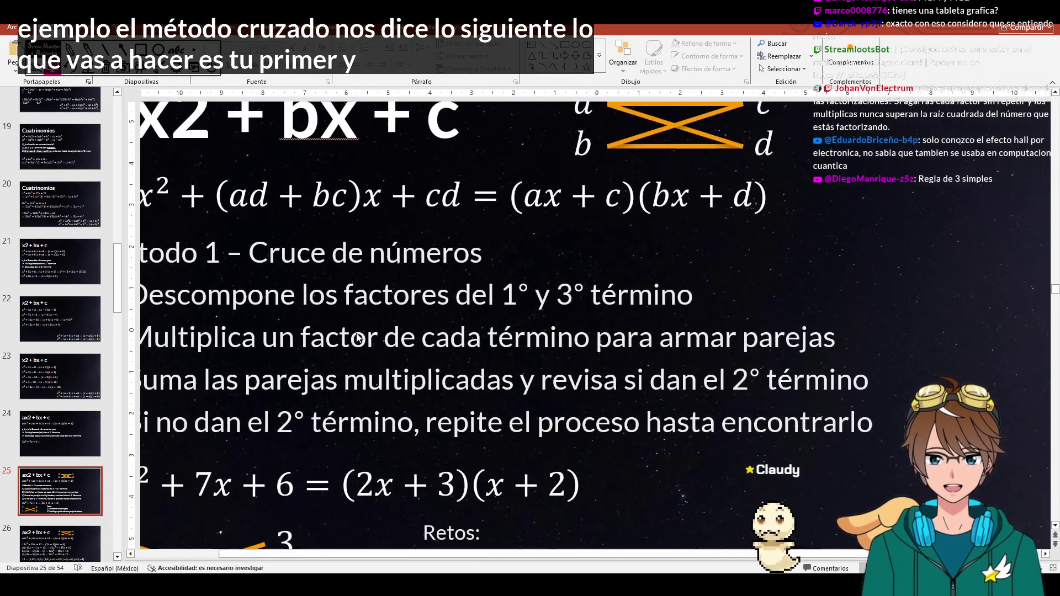
scroll(356, 333, down, 2)
scroll(357, 331, left, 2)
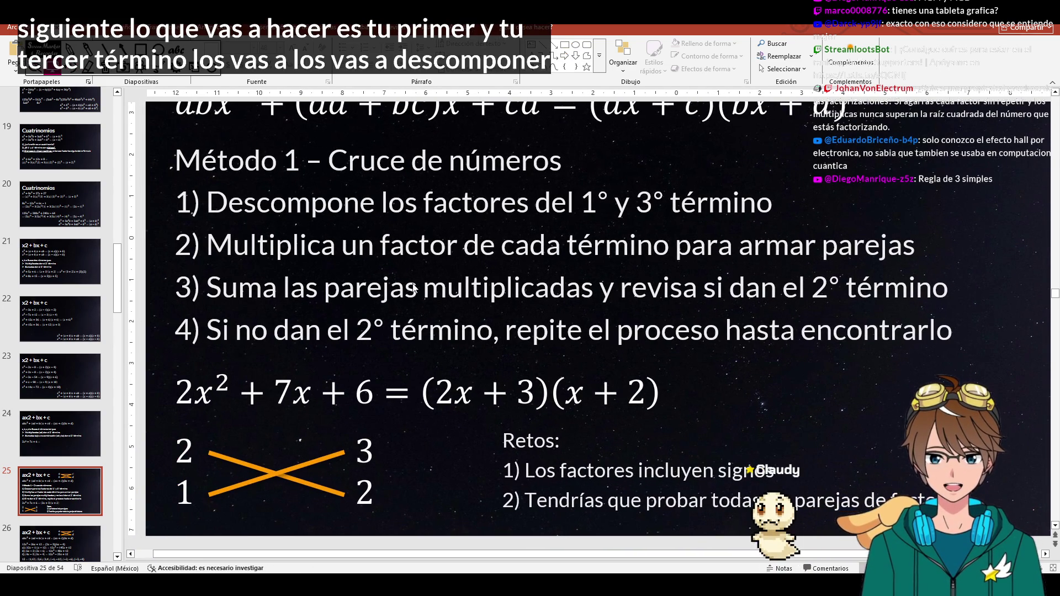
- Highlight the trinomial 2x² + 7x + 6, then handwrite 2 above 2x² and 6 above the constant
click(203, 388)
drag(182, 391, 377, 393)
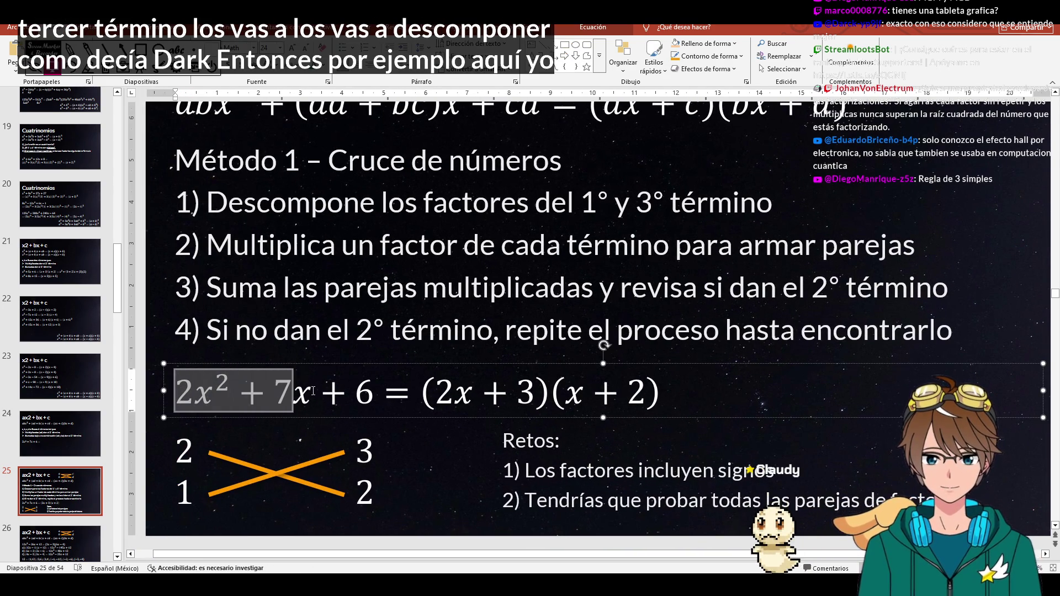
click(378, 394)
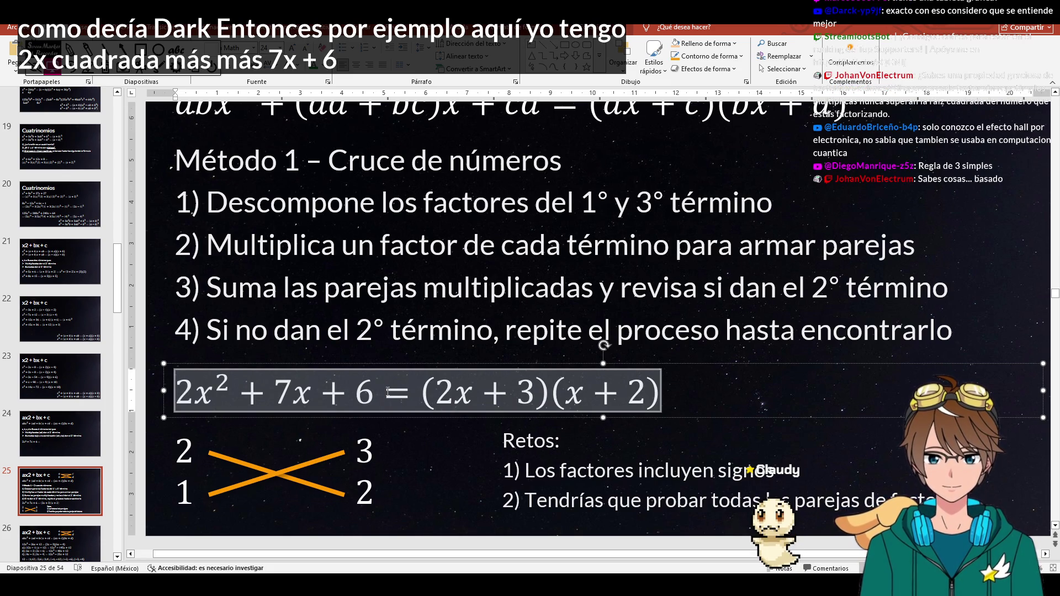
key(Escape)
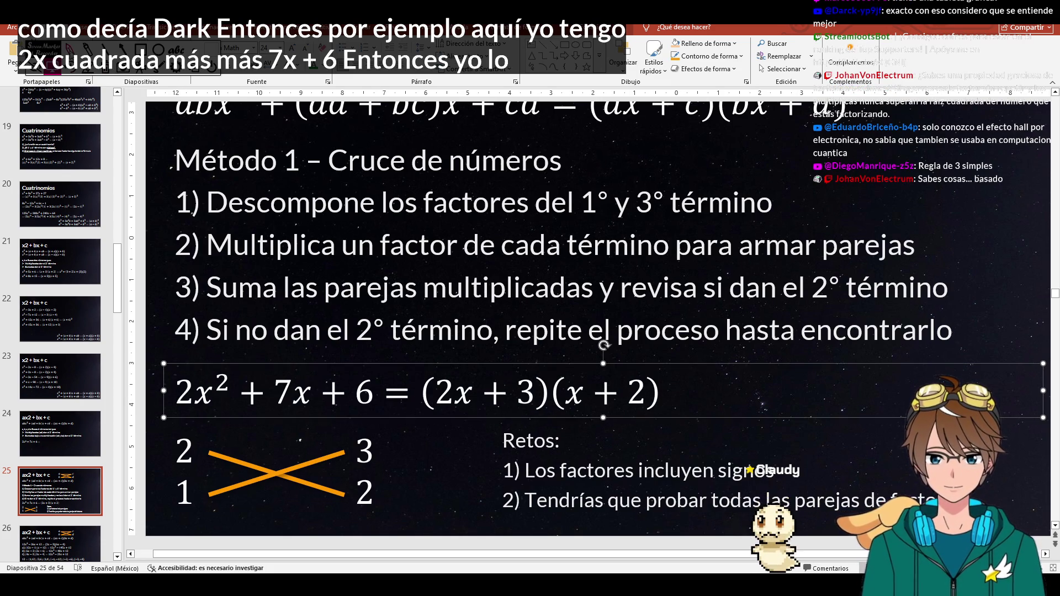
mouse_move(177, 342)
mouse_down()
mouse_move(186, 337)
mouse_move(162, 347)
mouse_move(188, 366)
mouse_up()
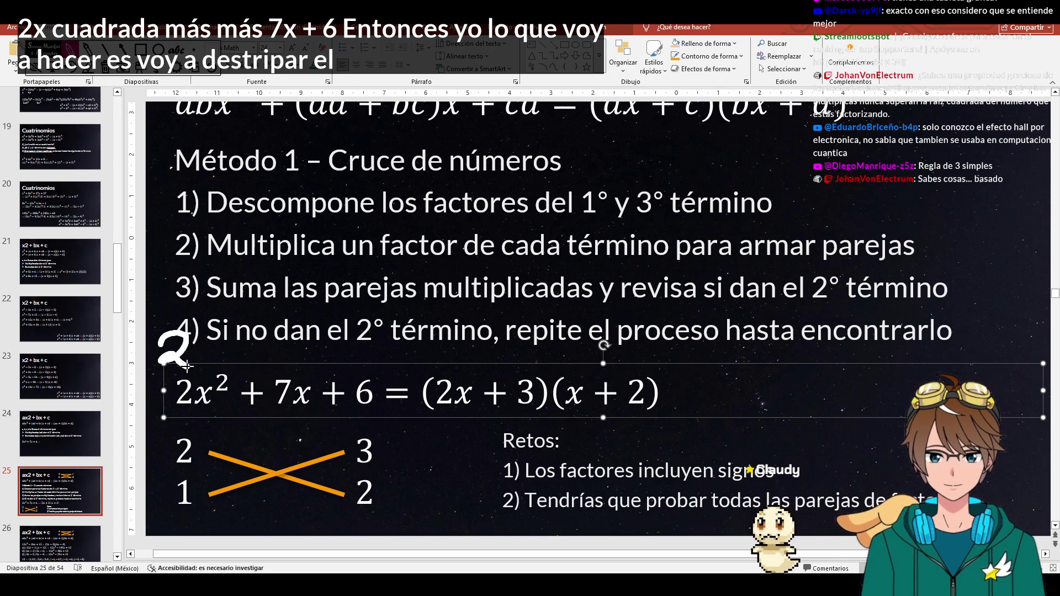
mouse_move(377, 327)
mouse_down()
mouse_move(352, 358)
mouse_move(380, 370)
mouse_up()
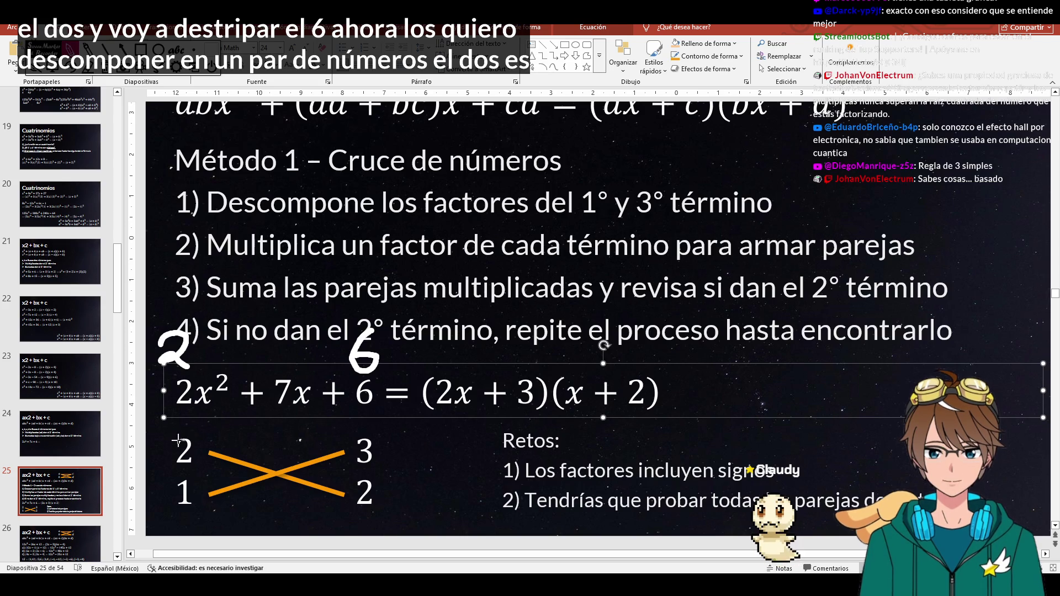
- Box the factor columns 2, 1 and 3, 2, draw crossing arrows and a line up to 7x
mouse_move(163, 429)
mouse_down()
mouse_move(174, 507)
mouse_move(164, 428)
mouse_up()
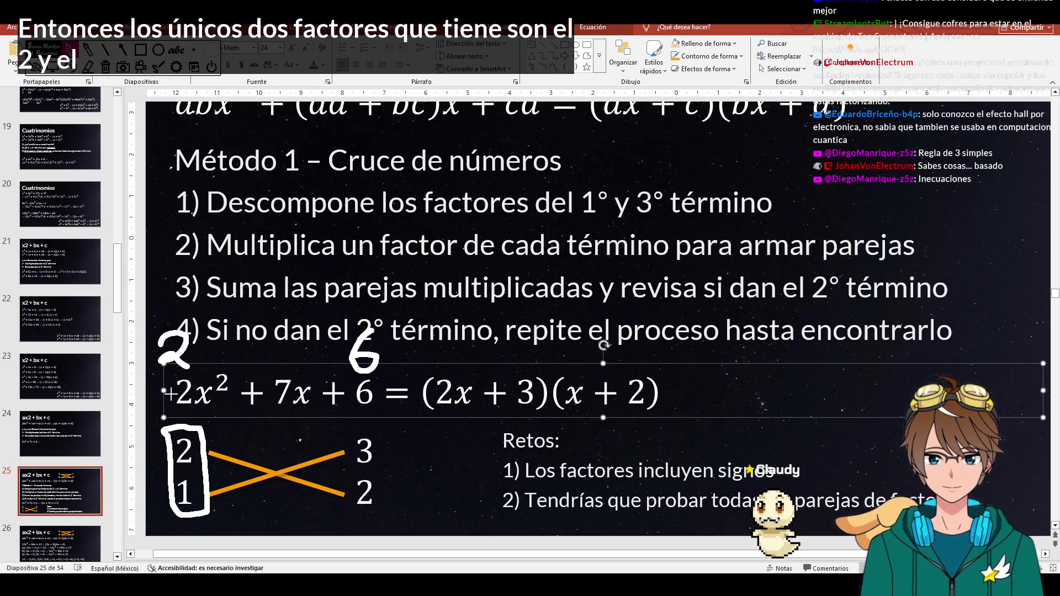
mouse_move(170, 377)
mouse_down()
mouse_move(158, 410)
mouse_move(170, 422)
mouse_up()
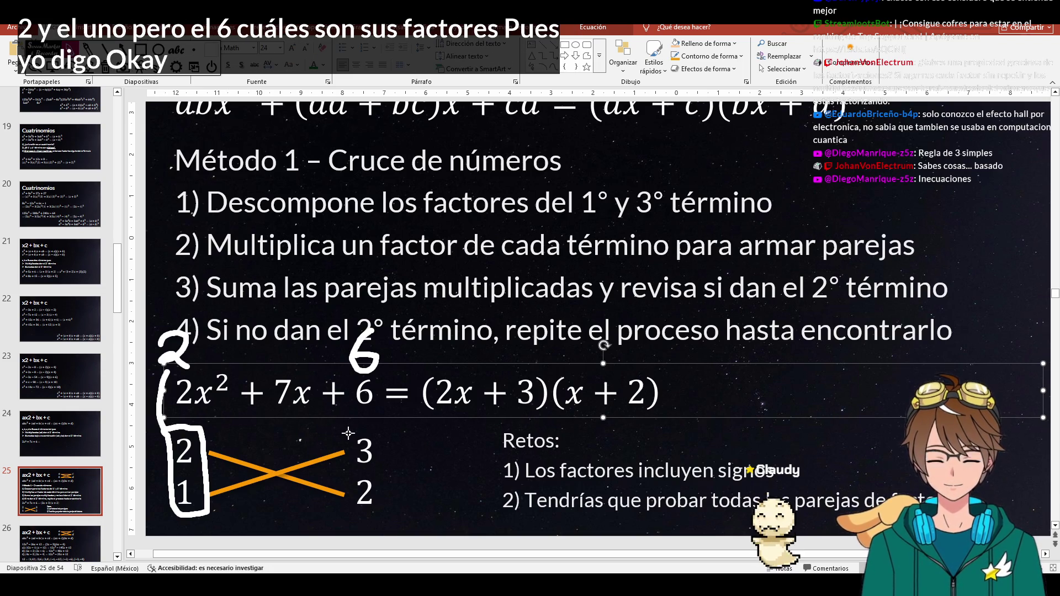
mouse_move(348, 433)
mouse_down()
mouse_move(382, 431)
mouse_move(385, 498)
mouse_move(346, 515)
mouse_move(344, 428)
mouse_up()
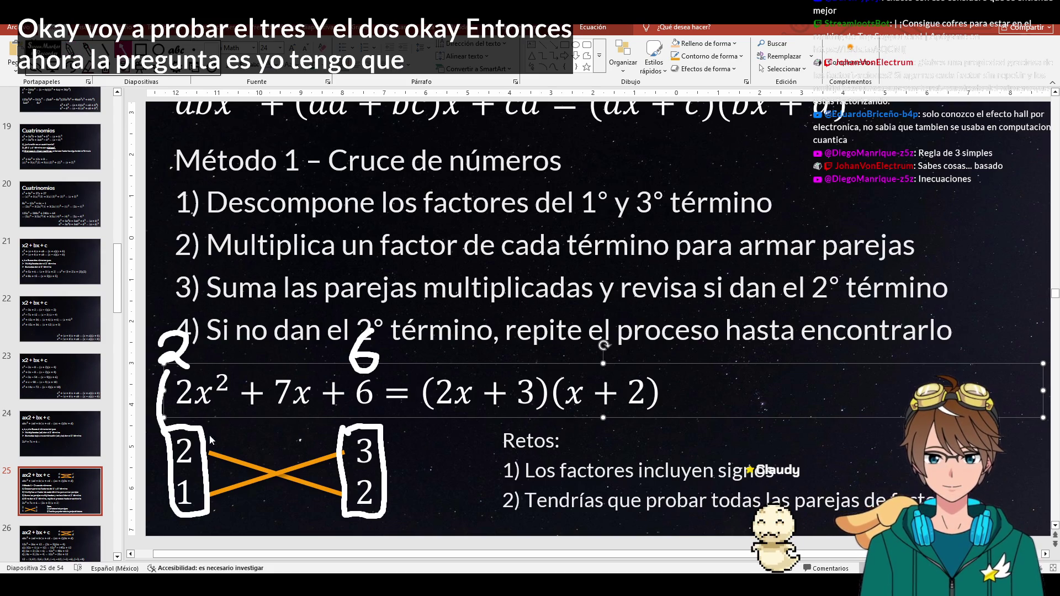
drag(208, 455, 347, 496)
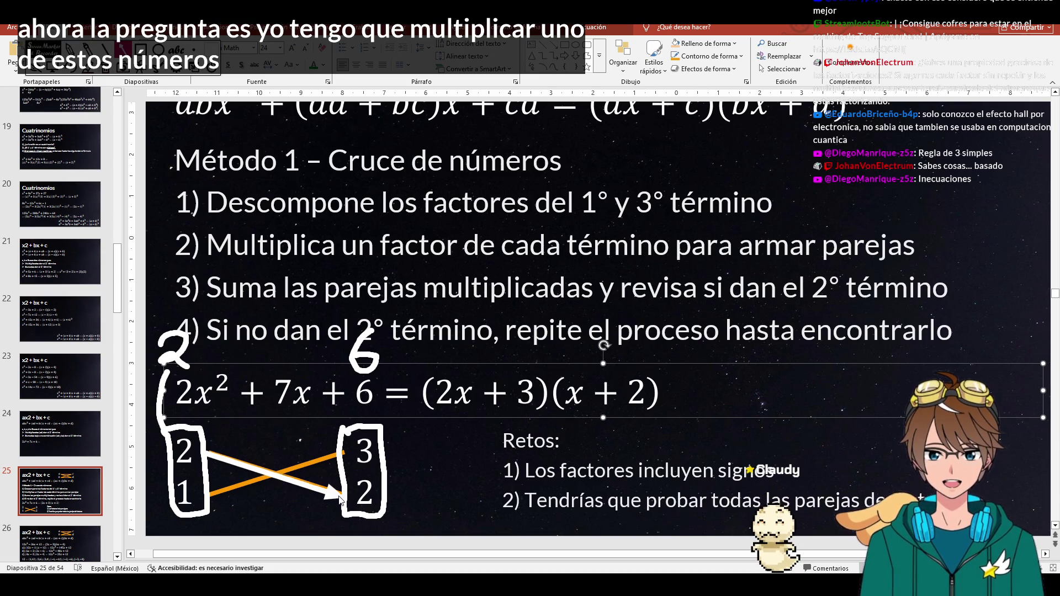
drag(211, 491, 342, 455)
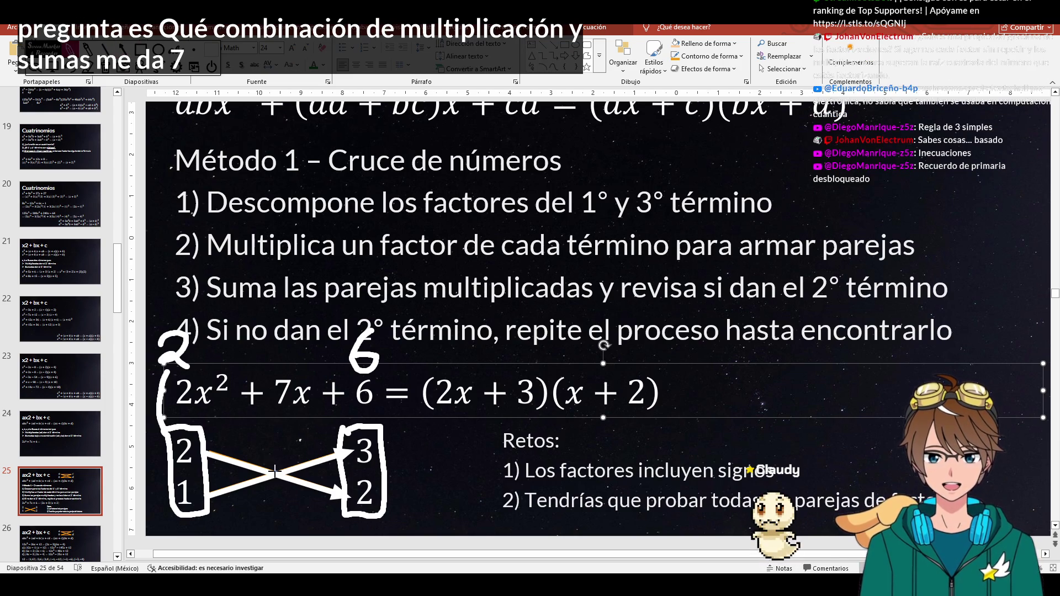
mouse_move(274, 473)
mouse_down()
mouse_move(281, 410)
mouse_move(299, 431)
mouse_up()
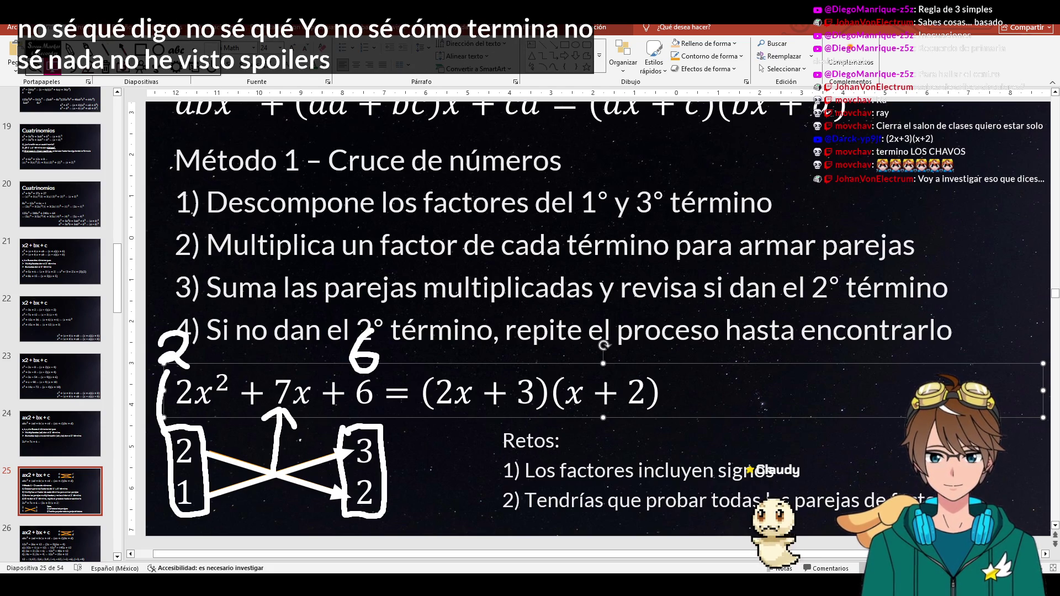
- Erase all handwritten marks from slide 25 with the E shortcut
key(e)
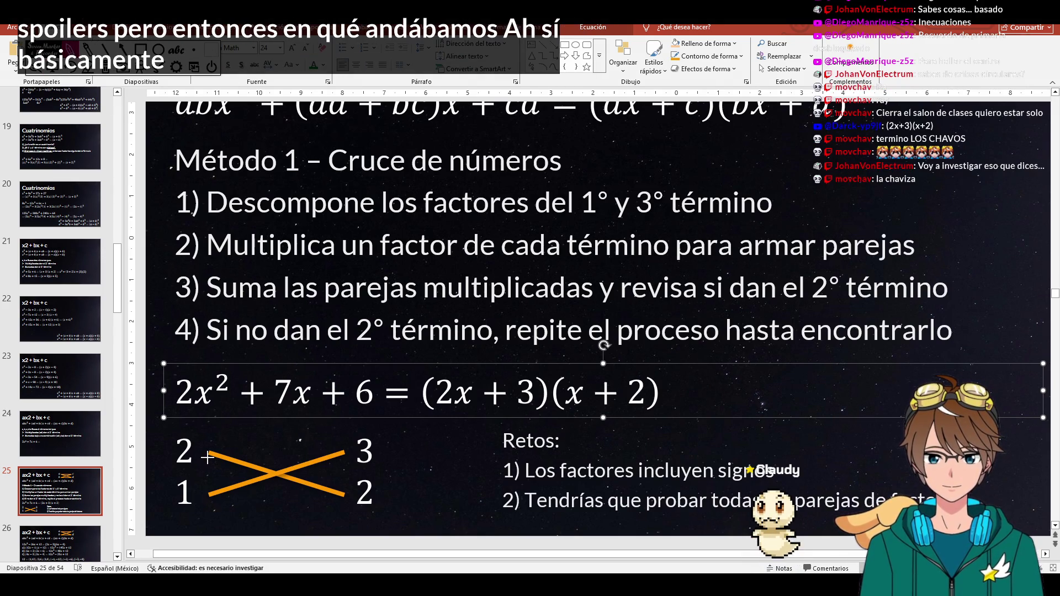
- Box the 2, 1 / 3, 2 cross diagram, trace both diagonals and write products 4 and 3 with a bracket
mouse_move(181, 436)
mouse_down()
mouse_move(388, 513)
mouse_move(171, 432)
mouse_up()
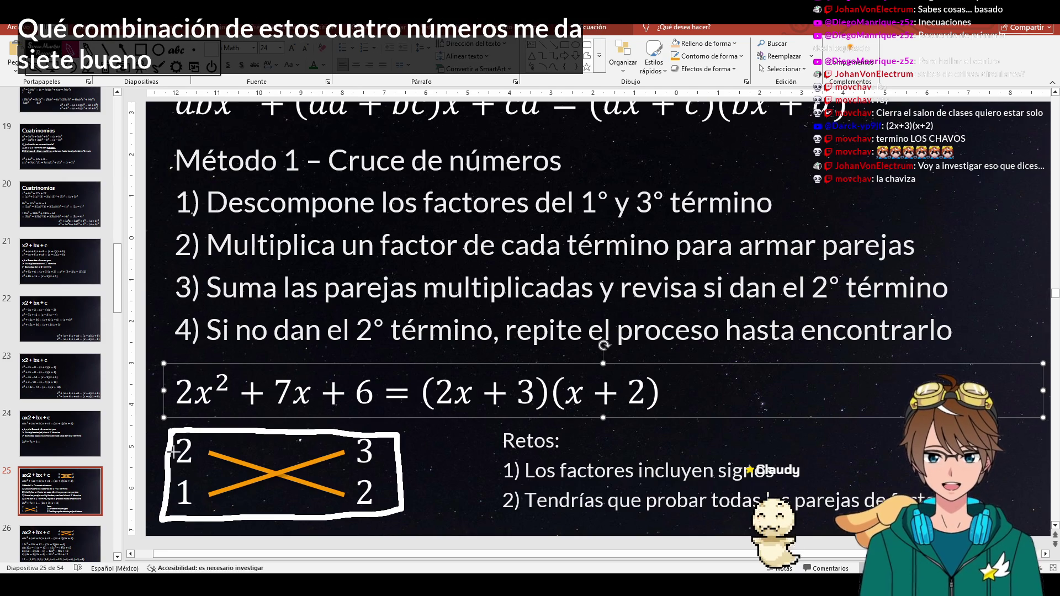
drag(205, 454, 348, 495)
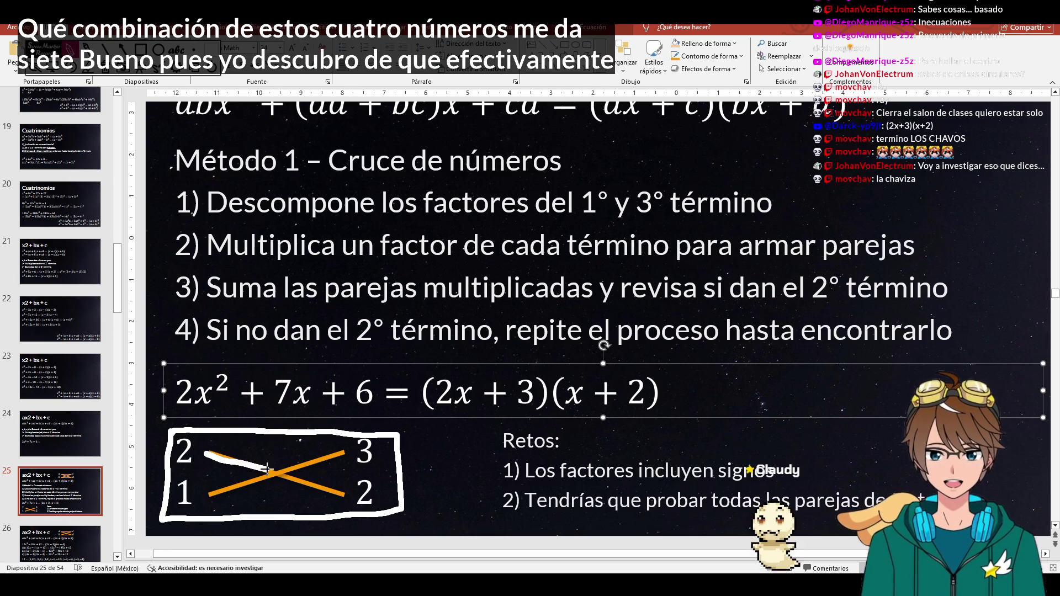
drag(214, 494, 340, 454)
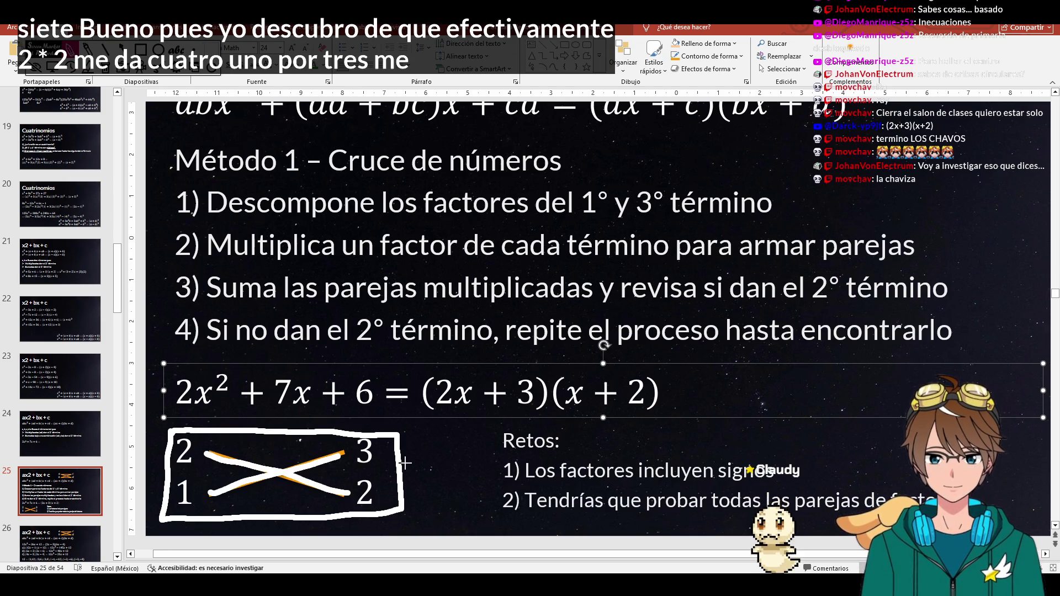
mouse_move(418, 489)
mouse_down()
mouse_move(443, 498)
mouse_move(438, 515)
mouse_up()
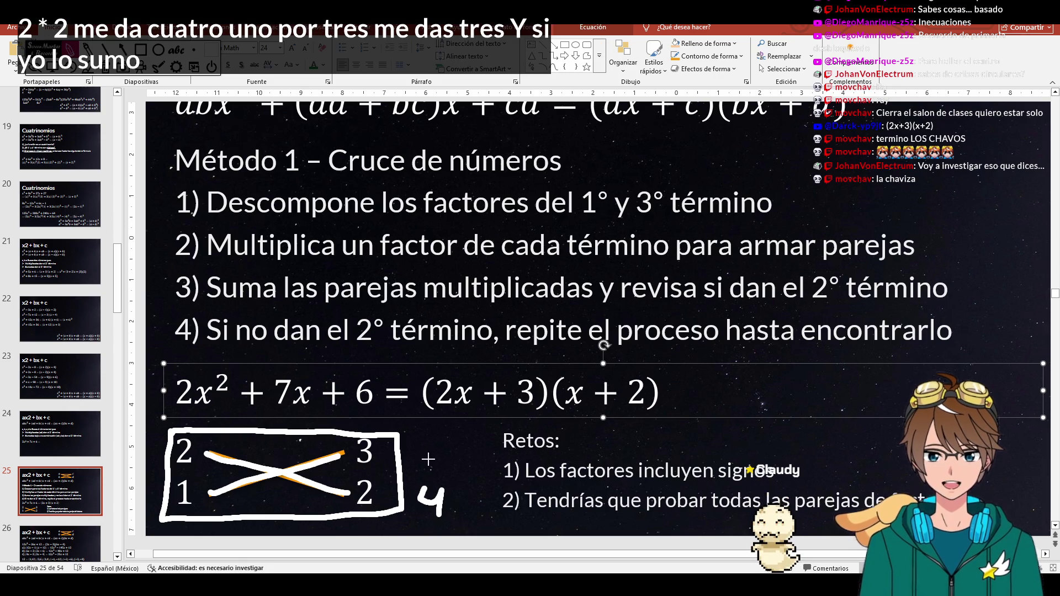
mouse_move(424, 454)
mouse_down()
mouse_move(431, 482)
mouse_move(464, 497)
mouse_up()
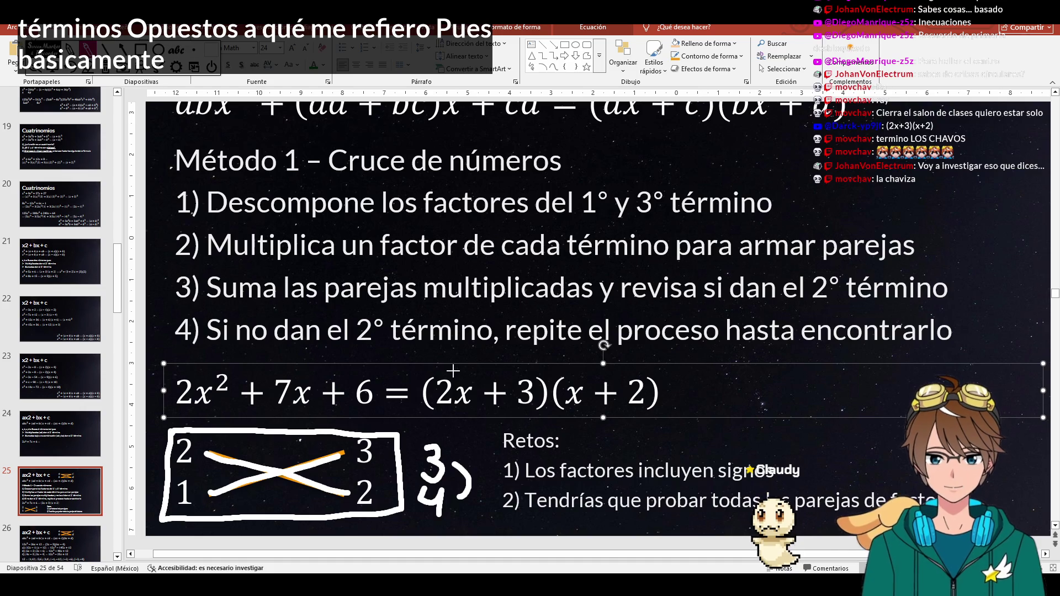
drag(454, 370, 465, 335)
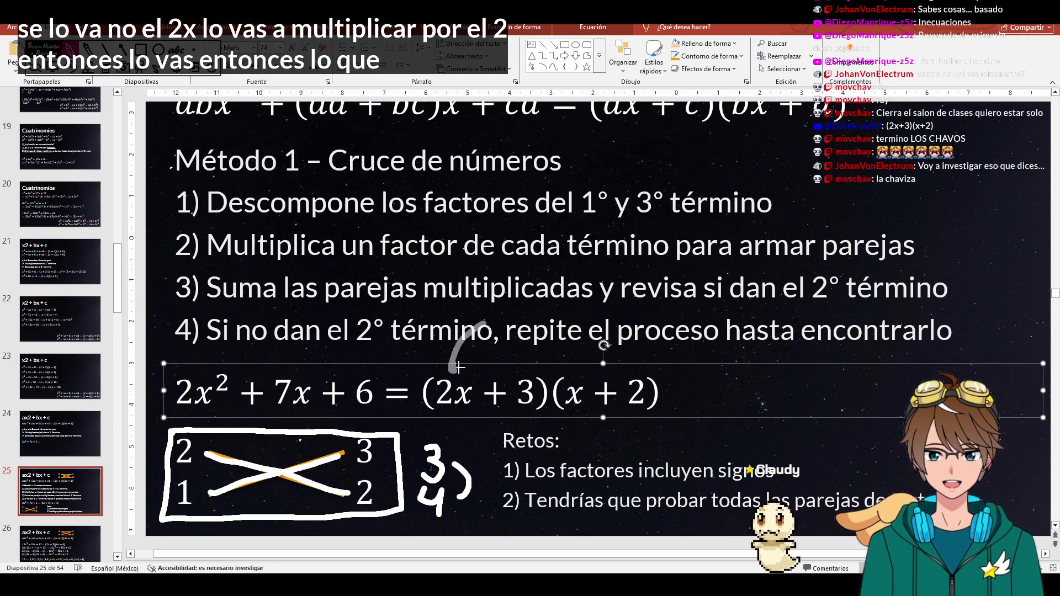
- Ink arcs from 2x to (x+2) and dashed links between the cross-multiplied numbers on the slide
mouse_move(455, 365)
mouse_down()
mouse_move(476, 328)
mouse_move(522, 305)
mouse_move(597, 315)
mouse_move(632, 365)
mouse_up()
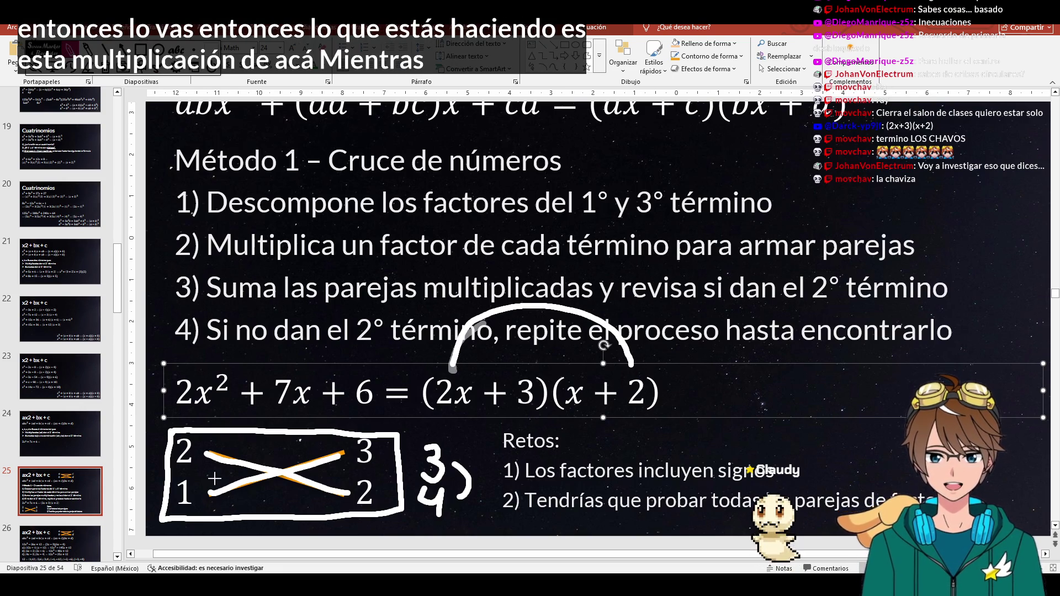
mouse_move(529, 372)
mouse_down()
mouse_move(542, 346)
mouse_move(567, 350)
mouse_move(570, 371)
mouse_up()
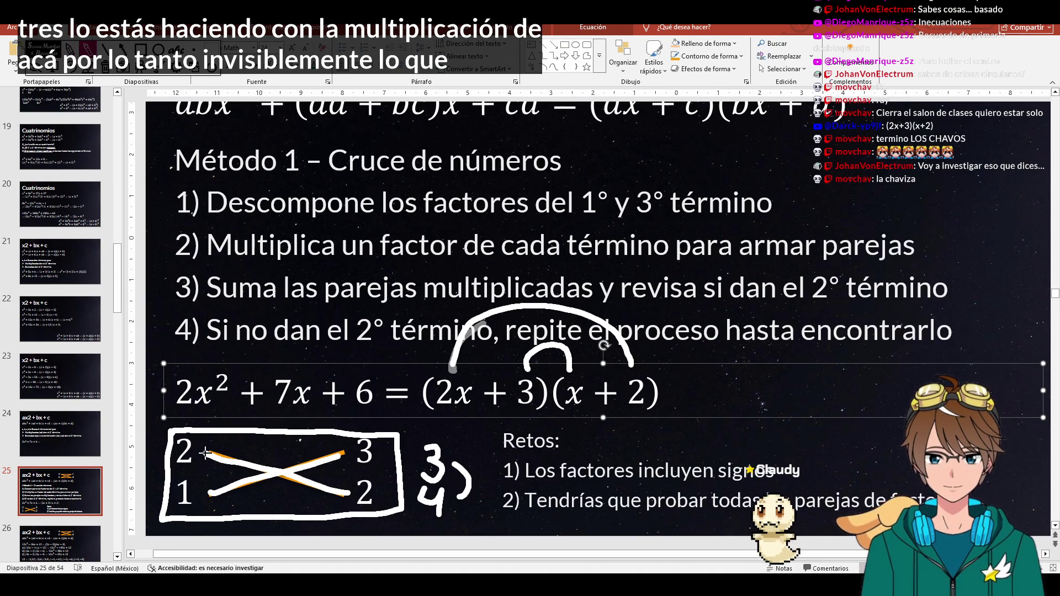
drag(205, 452, 269, 449)
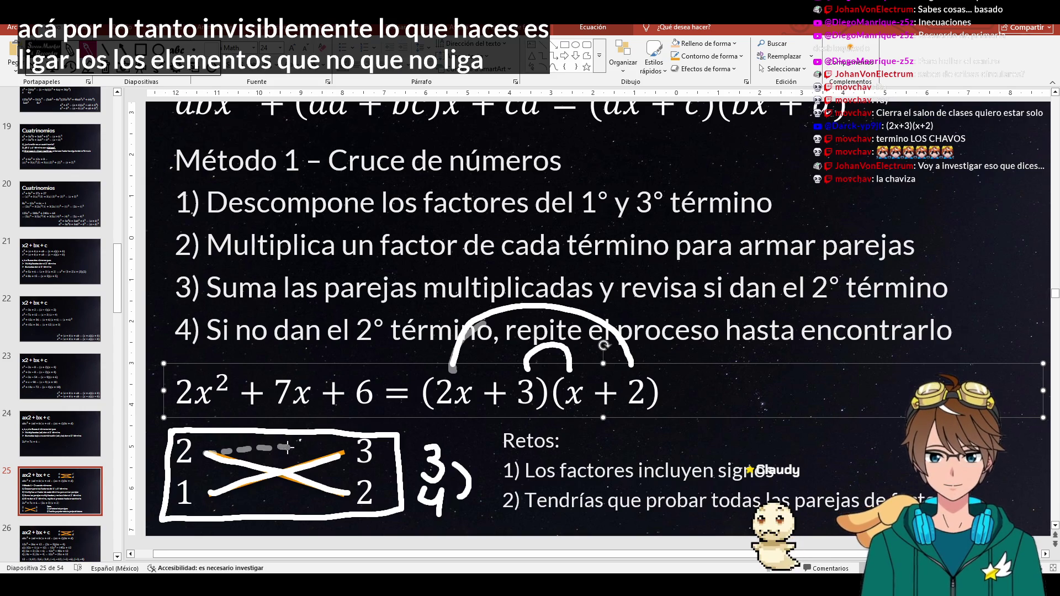
drag(294, 447, 341, 451)
drag(238, 501, 356, 497)
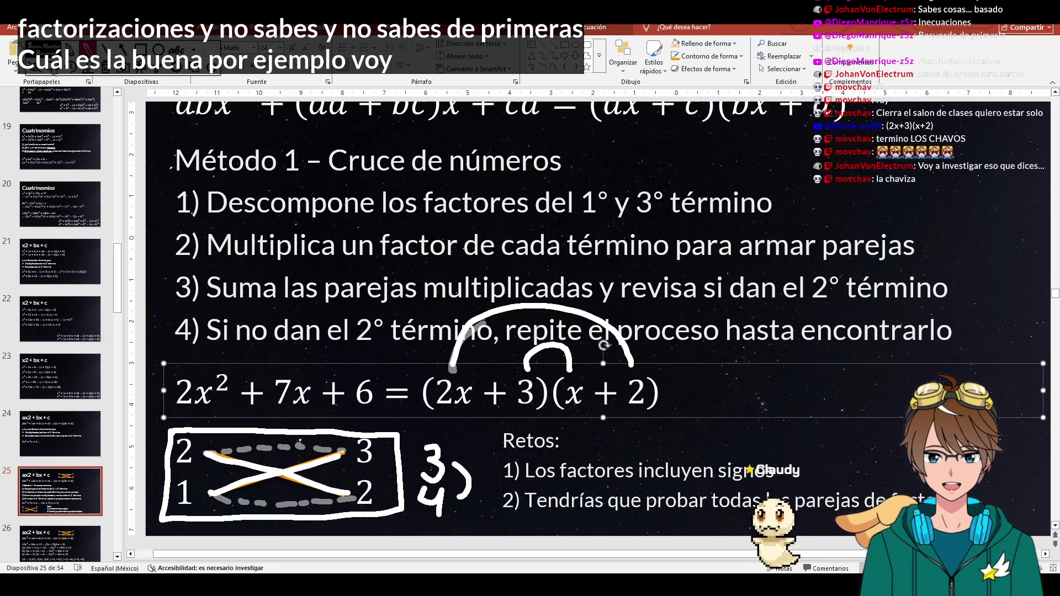
scroll(286, 212, up, 1)
ctrl+scroll(285, 212, down, 1)
ctrl+scroll(285, 211, down, 1)
- Erase the slide ink and paste the general formula abx²+(ad+bc)x+cd=(ax+c)(bx+d) into Word
key(e)
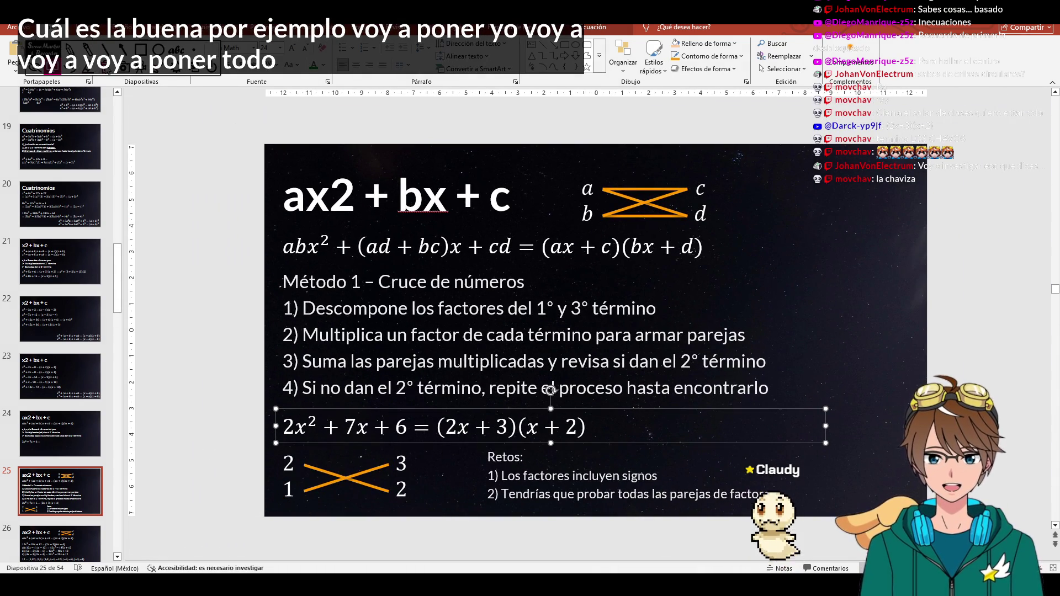
click(708, 245)
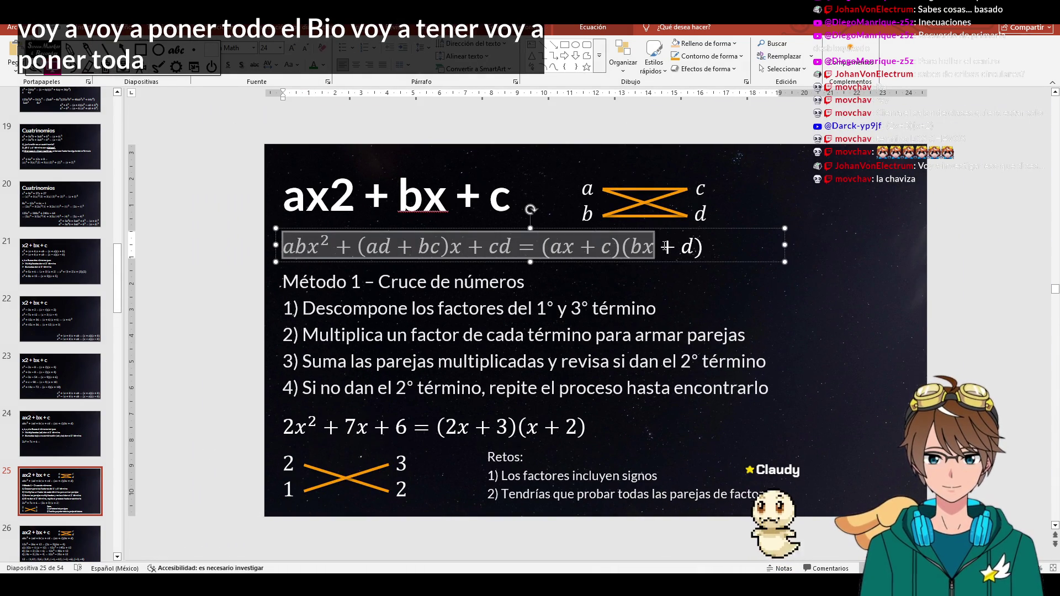
key(alt+Tab)
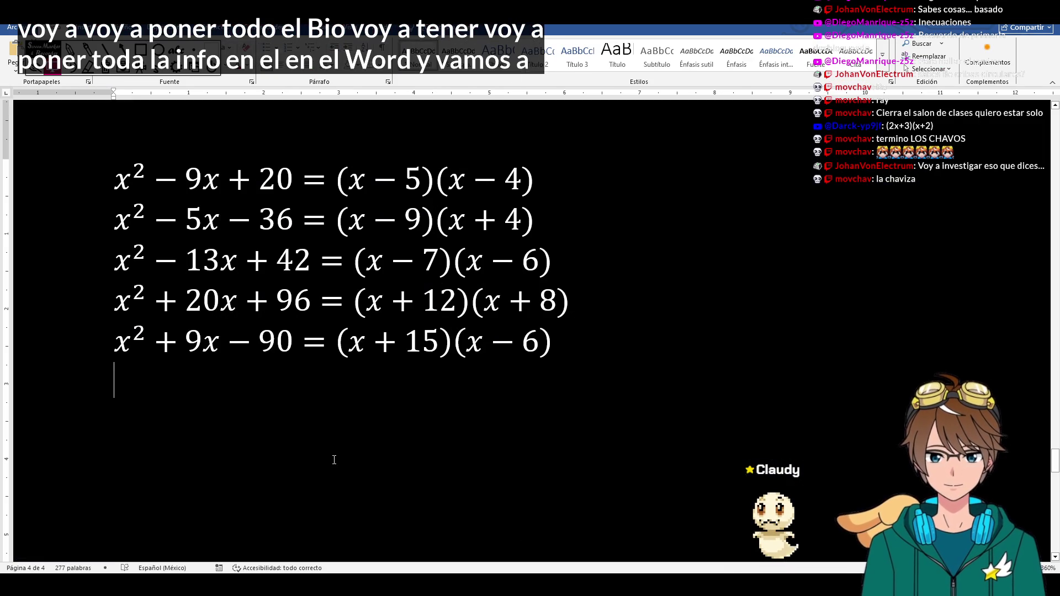
key(ctrl+v)
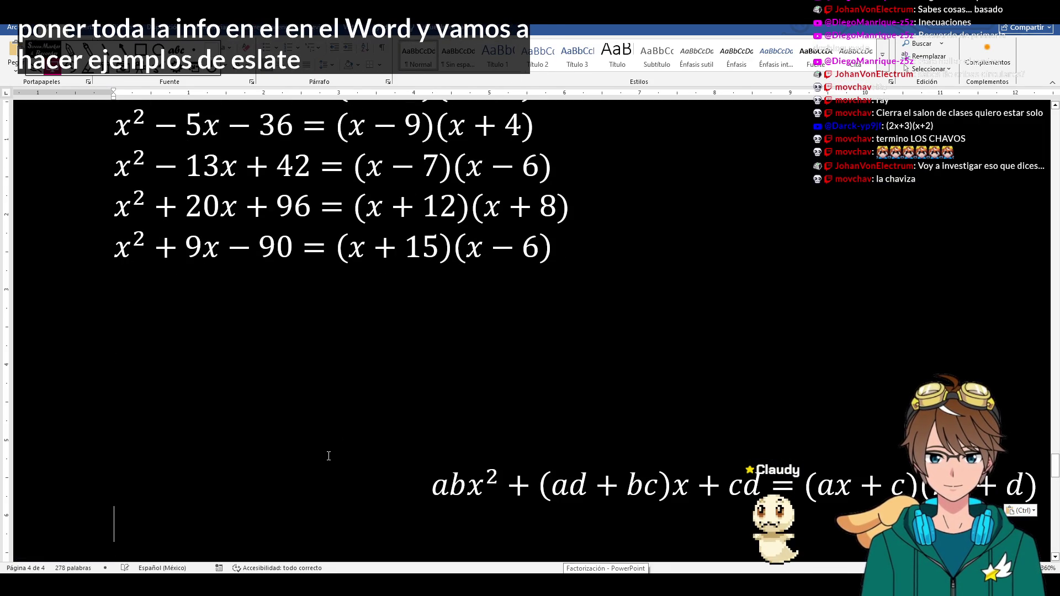
scroll(432, 357, up, 5)
scroll(432, 357, up, 5)
scroll(431, 357, up, 5)
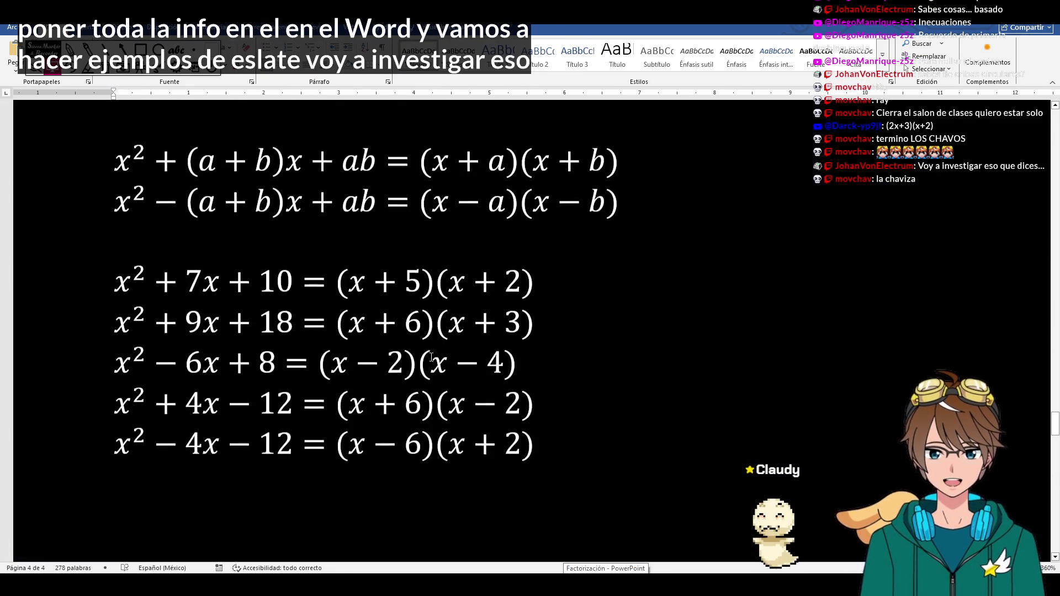
scroll(431, 357, up, 3)
scroll(431, 357, up, 1)
- Left-align the general formula and paste a copy of the V. x²+bx+c heading above it
click(248, 149)
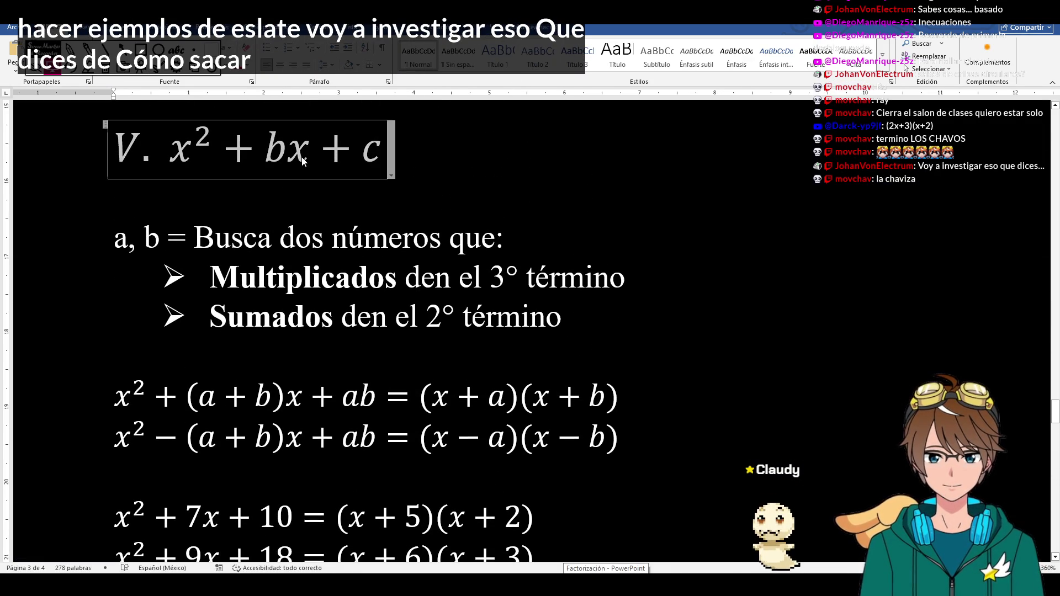
key(ctrl+c)
scroll(365, 364, down, 10)
scroll(365, 363, down, 5)
scroll(364, 363, down, 2)
click(365, 363)
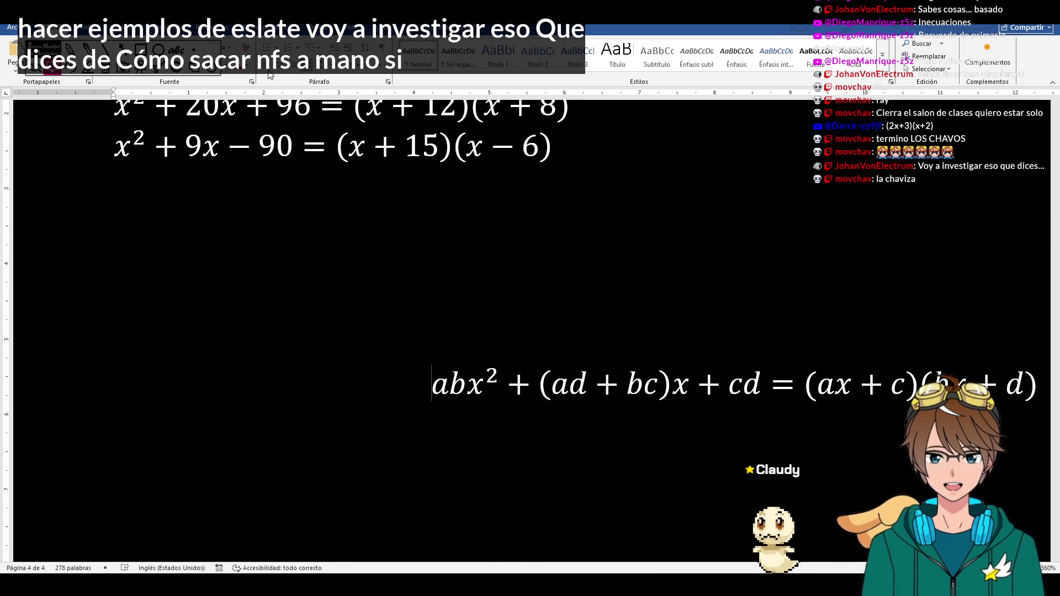
key(ctrl+l)
click(194, 312)
key(ctrl+v)
- Edit the pasted heading to read VII. ax²+bx+c and return to the slide
click(136, 305)
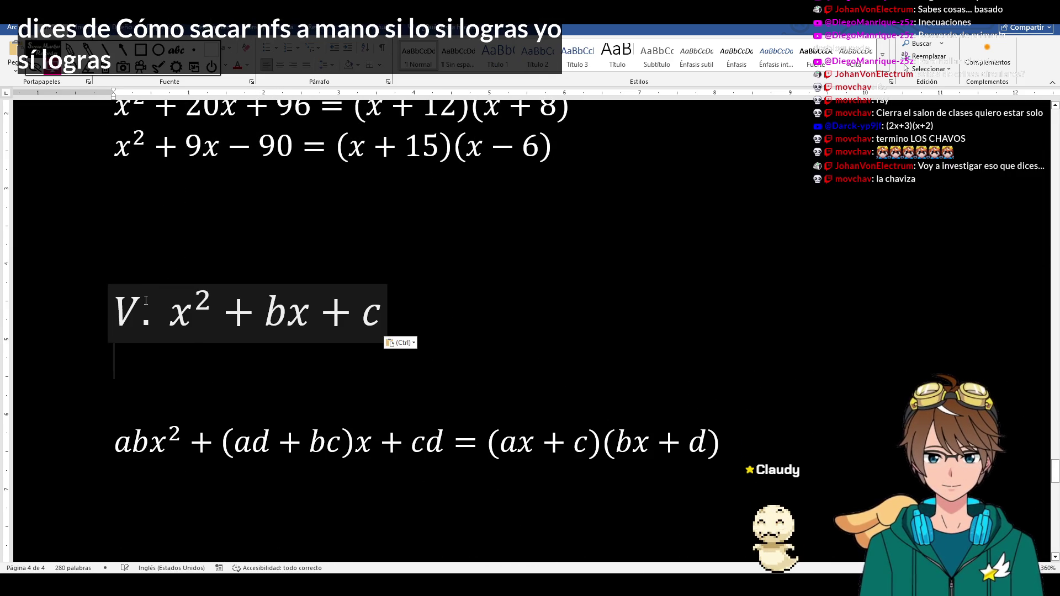
text(II)
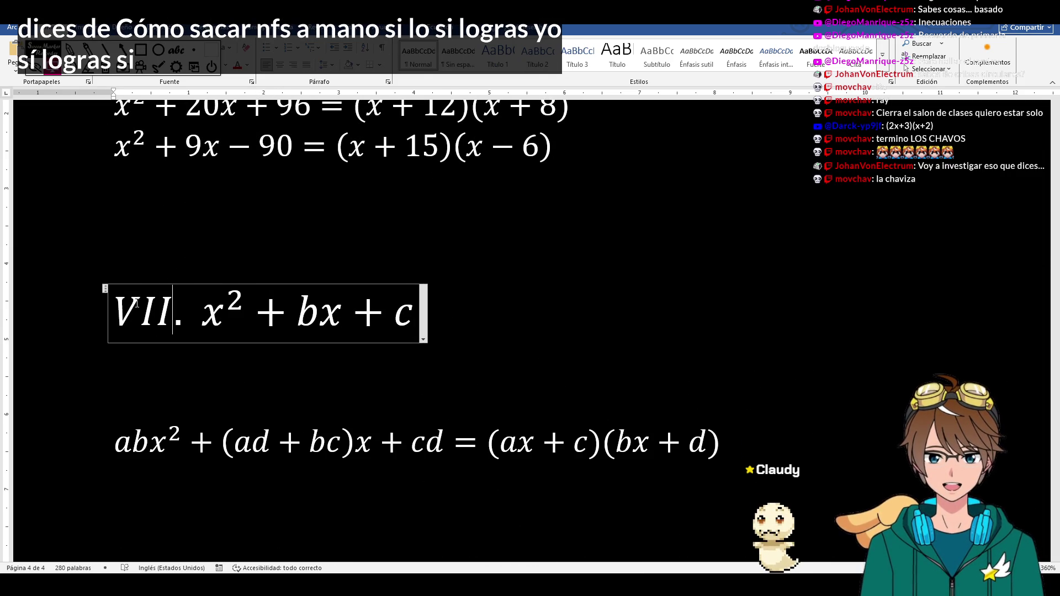
text(a)
drag(207, 312, 245, 315)
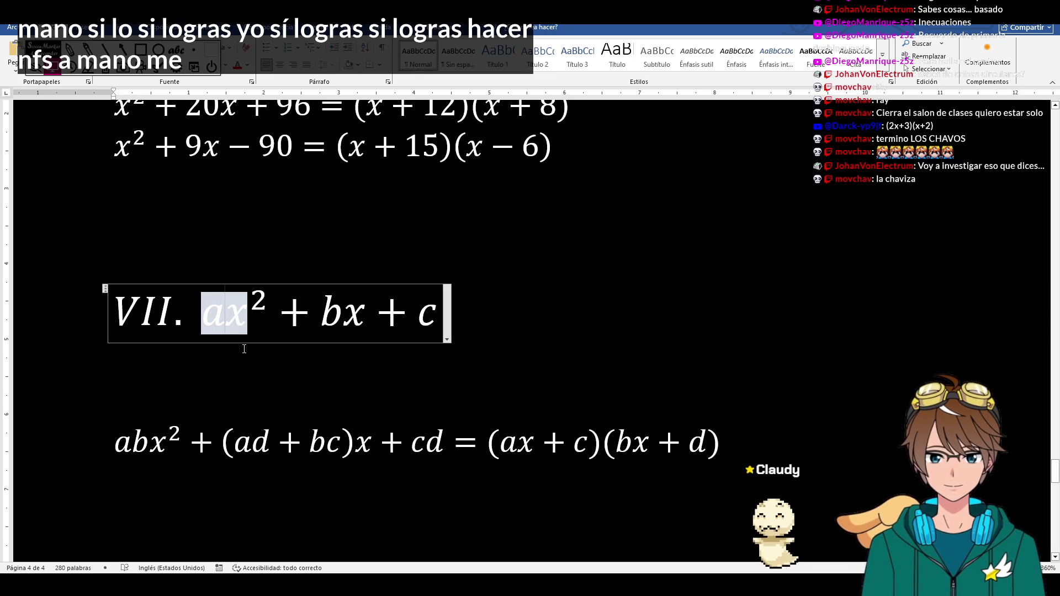
click(245, 348)
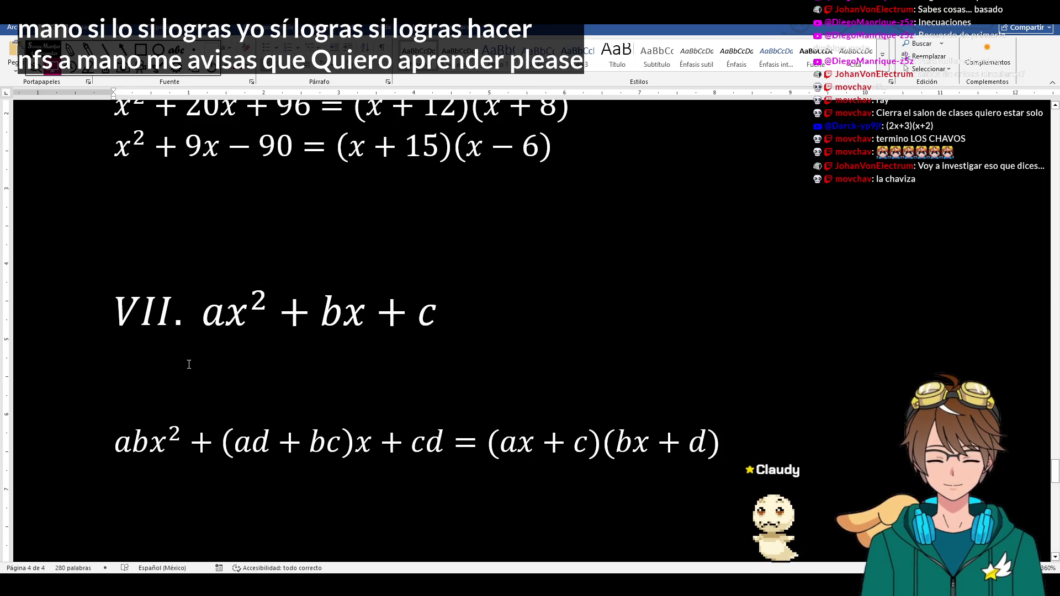
key(alt+Tab)
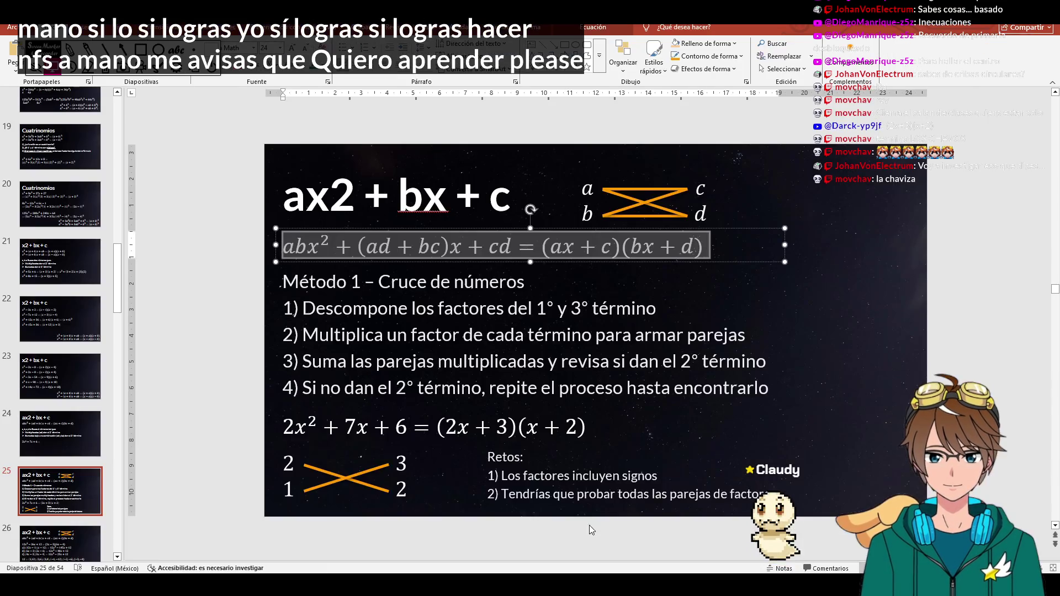
- Copy the Método 1 – Cruce de números four-step list from the slide into the Word document
click(345, 310)
key(ctrl+a)
key(ctrl+c)
key(alt+Tab)
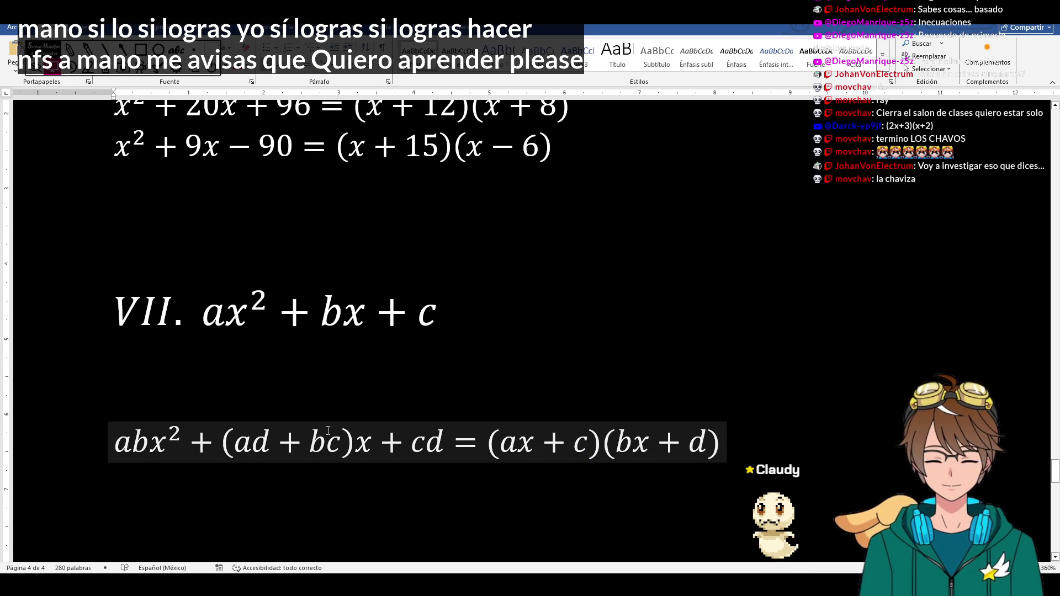
key(ctrl+v)
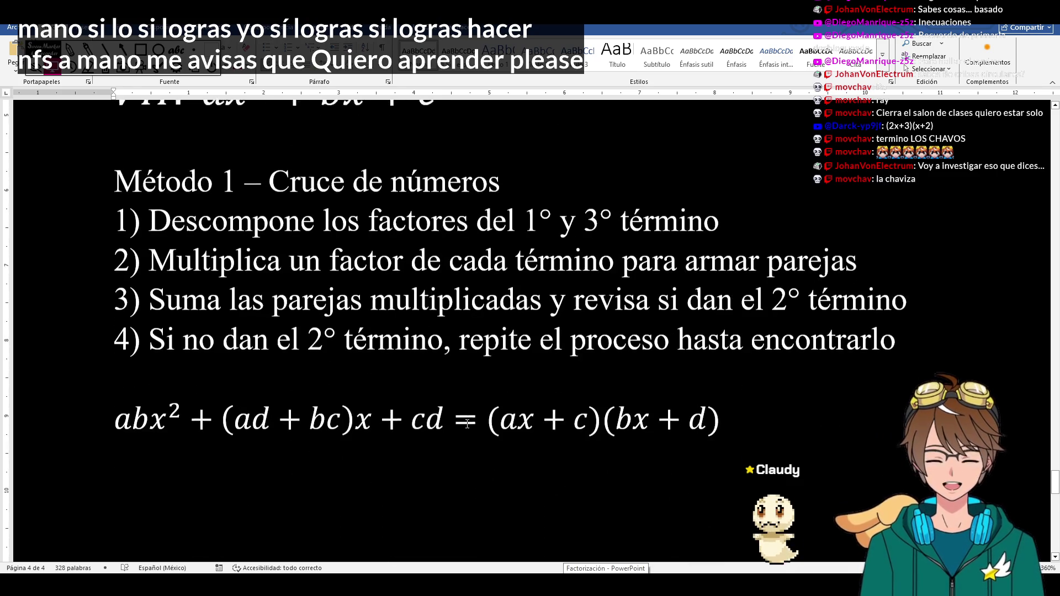
scroll(468, 424, down, 5)
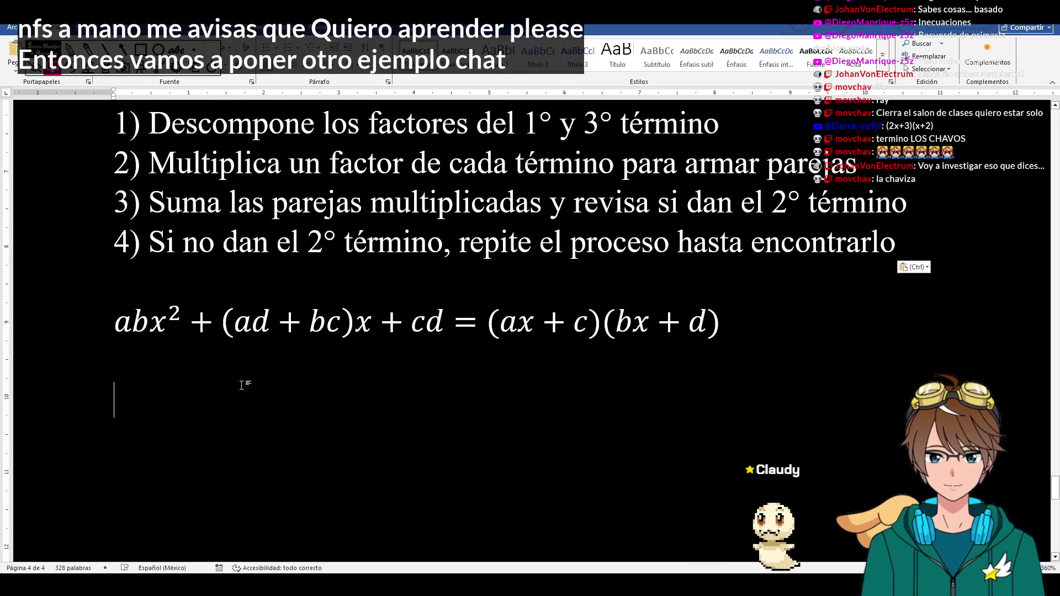
- Duplicate the formula equation on the line below and rewrite it as 4x²+11x+6
click(116, 321)
key(ctrl+c)
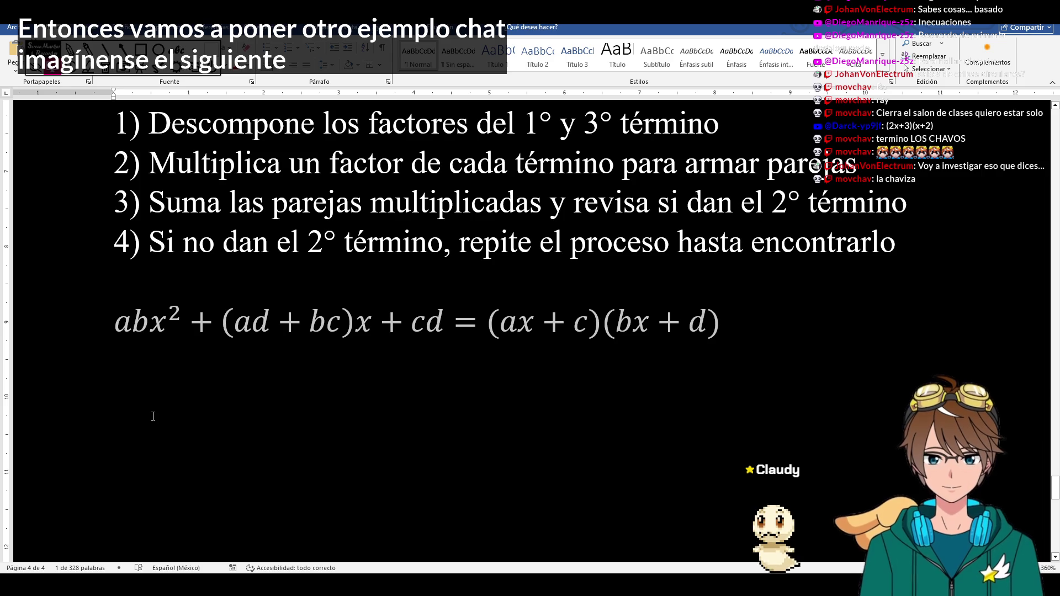
click(153, 415)
key(ctrl+v)
click(153, 414)
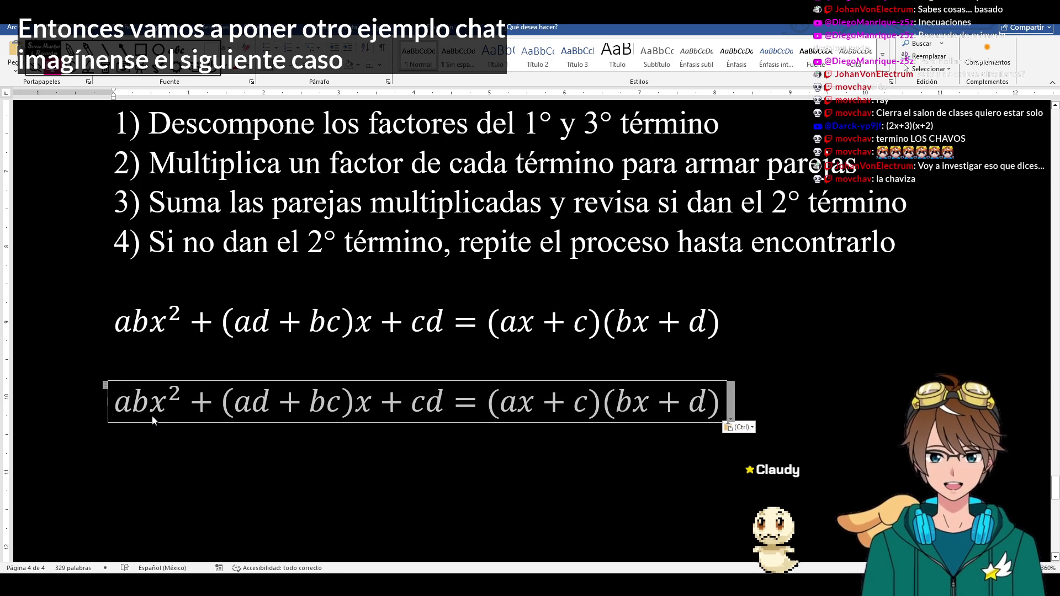
text(4x^2 +)
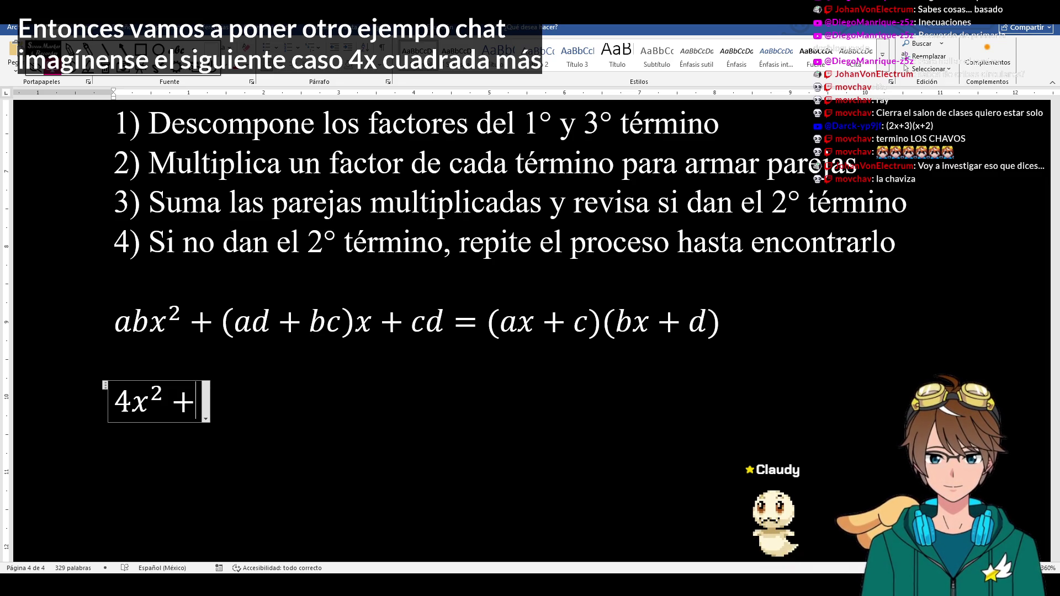
text(11x)
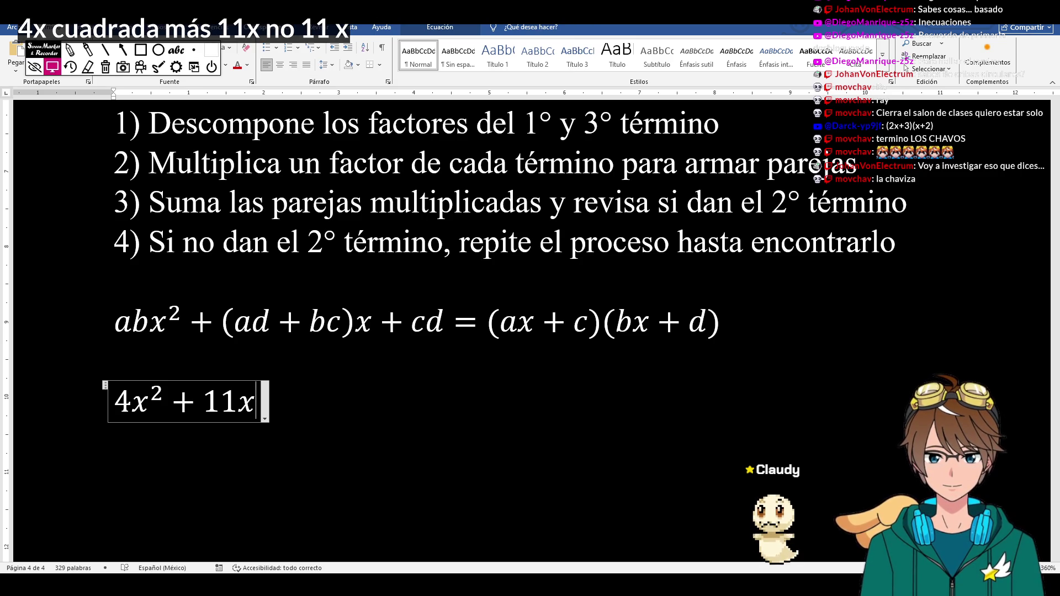
key(BackSpace)
key(BackSpace)
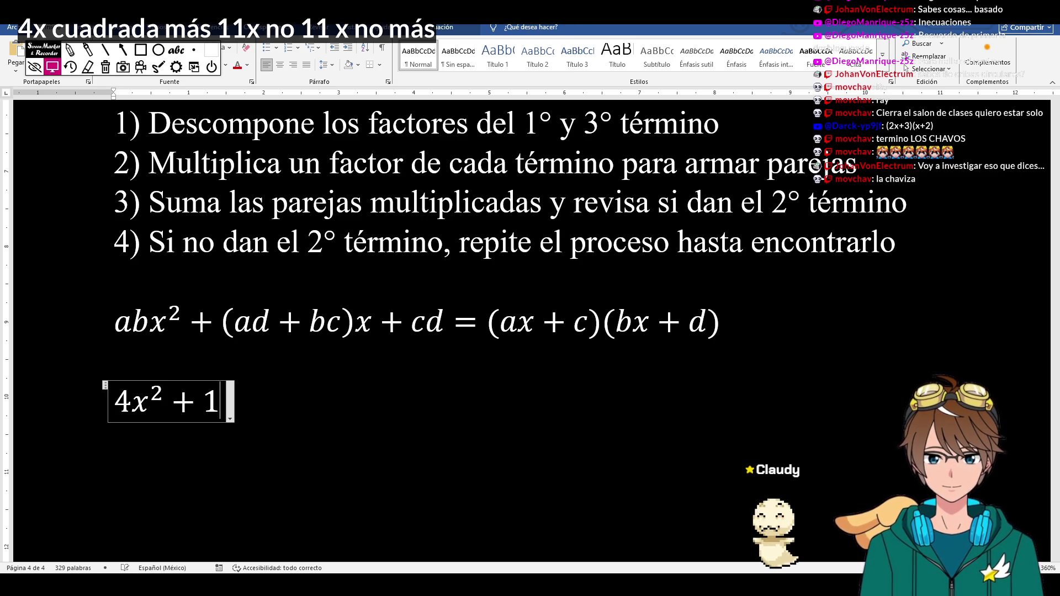
text(1)
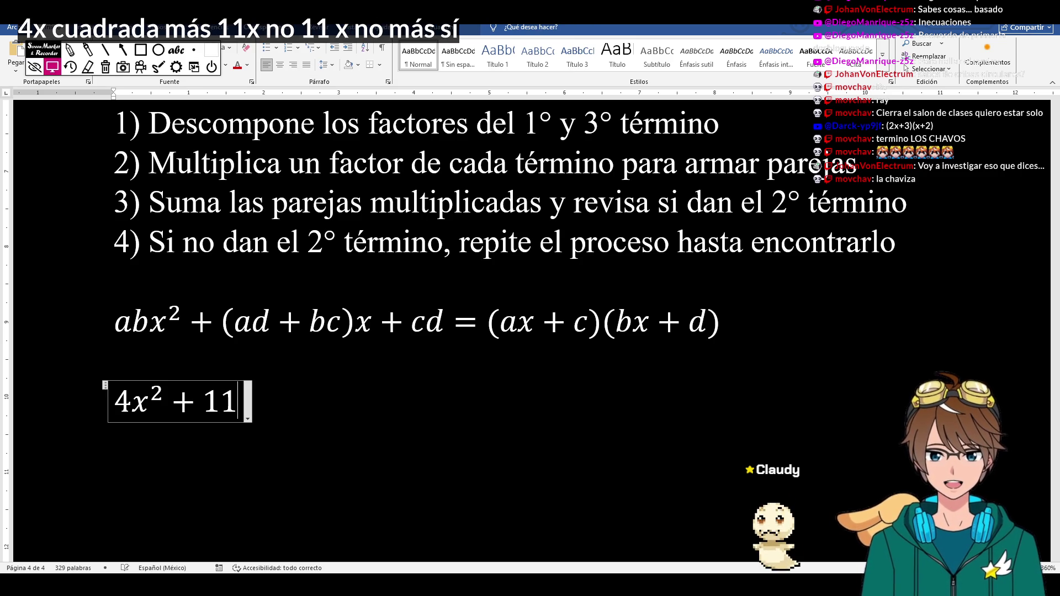
text(x )
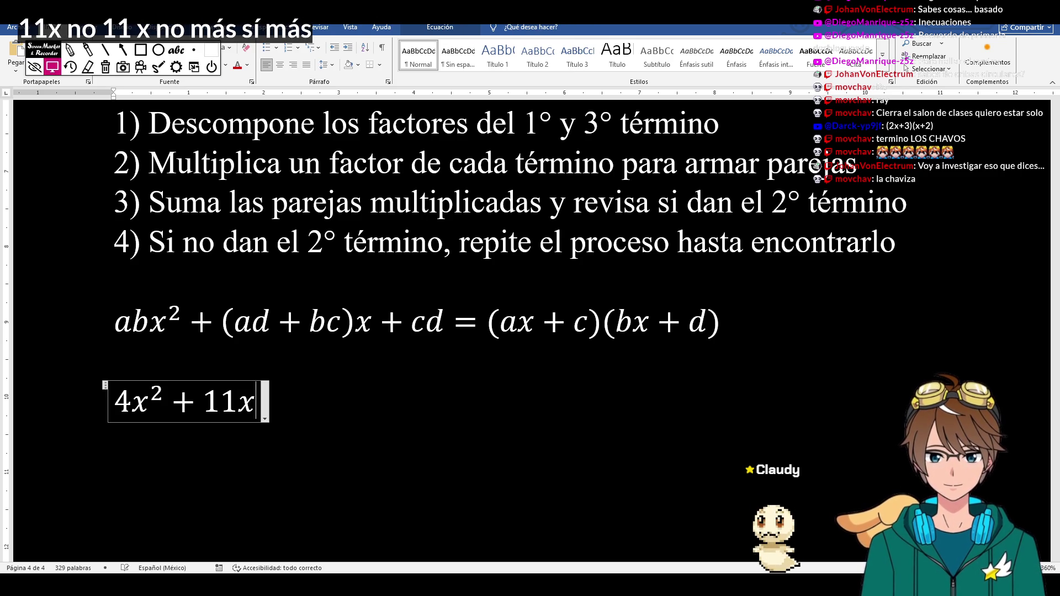
text(+ 6)
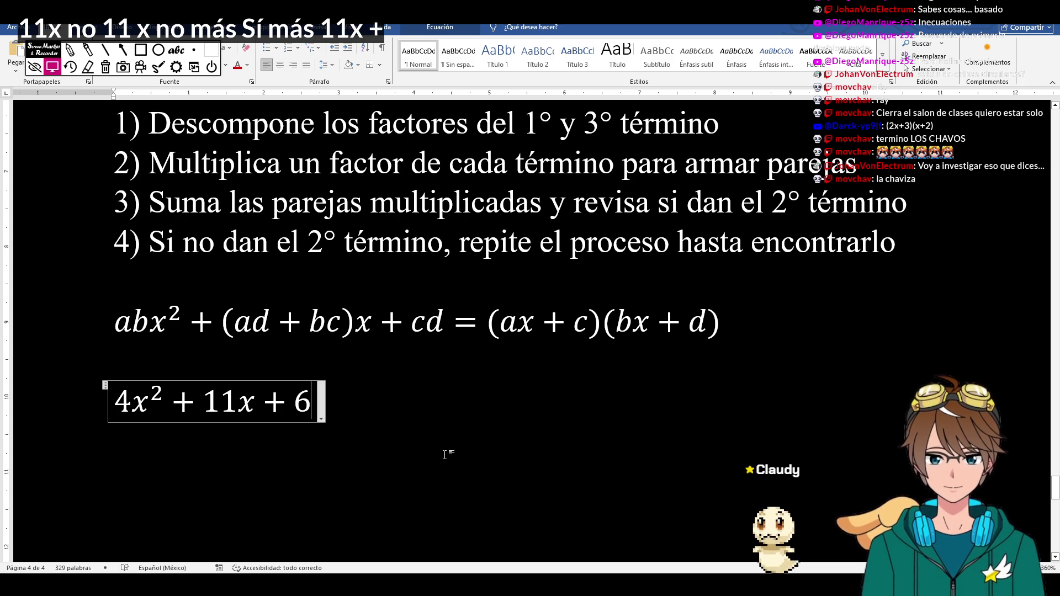
scroll(445, 455, down, 2)
scroll(445, 454, down, 2)
scroll(472, 376, up, 2)
scroll(473, 376, up, 2)
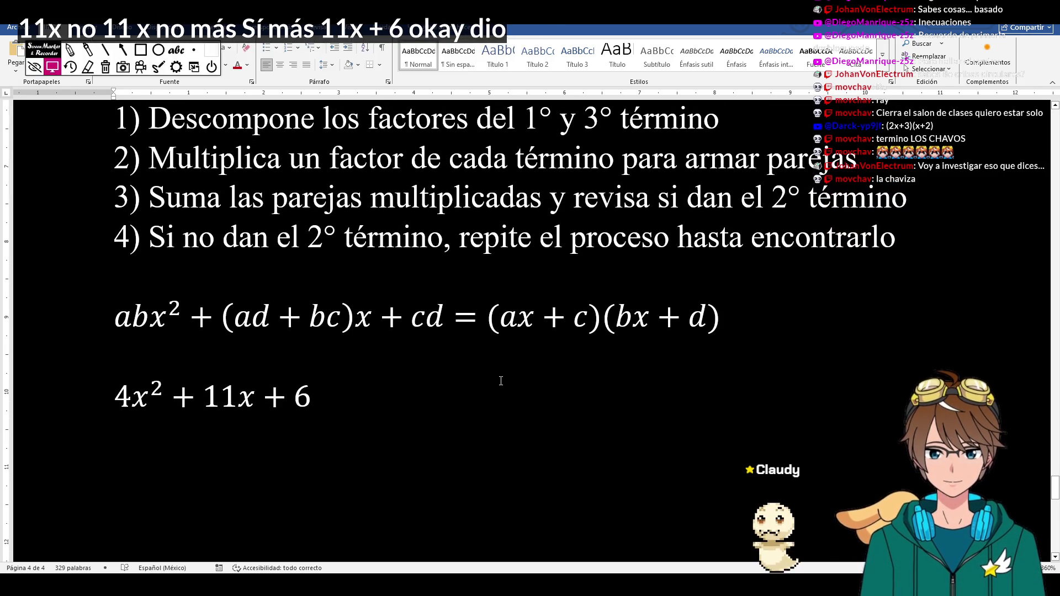
scroll(501, 381, down, 1)
click(313, 338)
scroll(445, 332, down, 1)
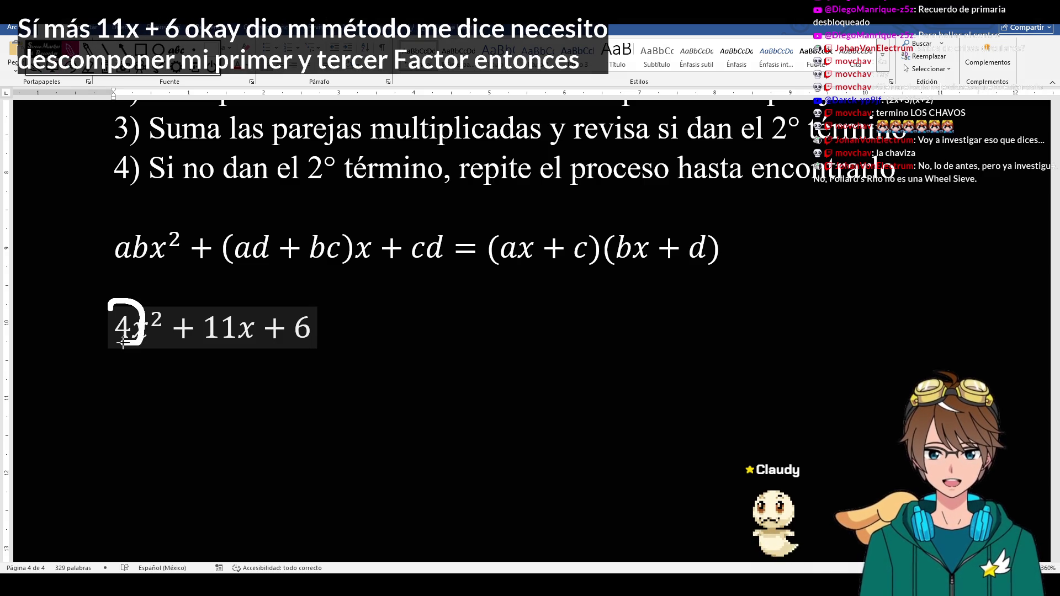
- Circle the 4 and the 6 in 4x²+11x+6 with the pen, then clear the circles
drag(290, 308, 289, 317)
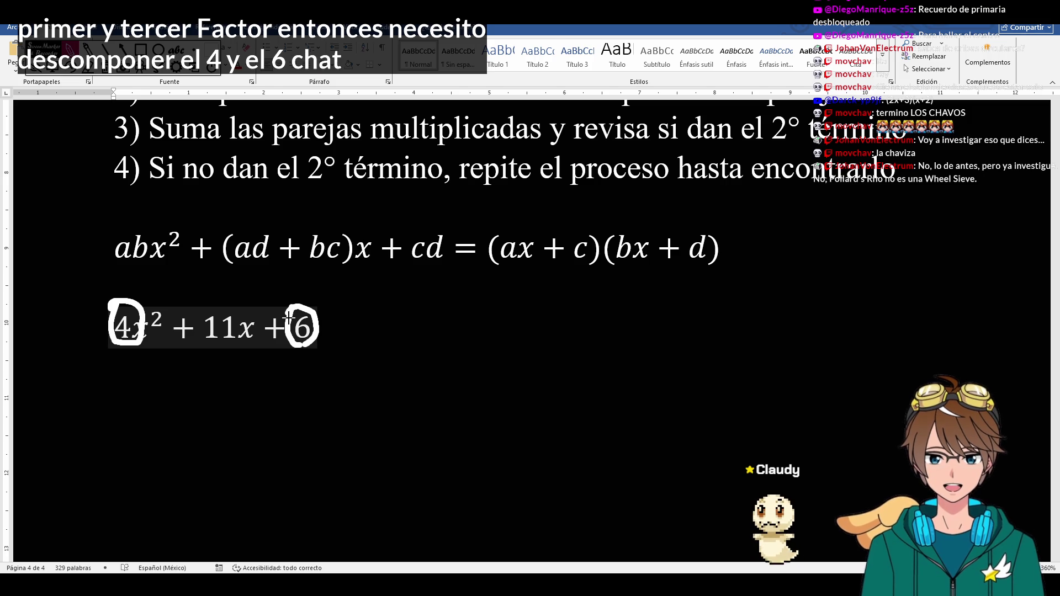
click(124, 359)
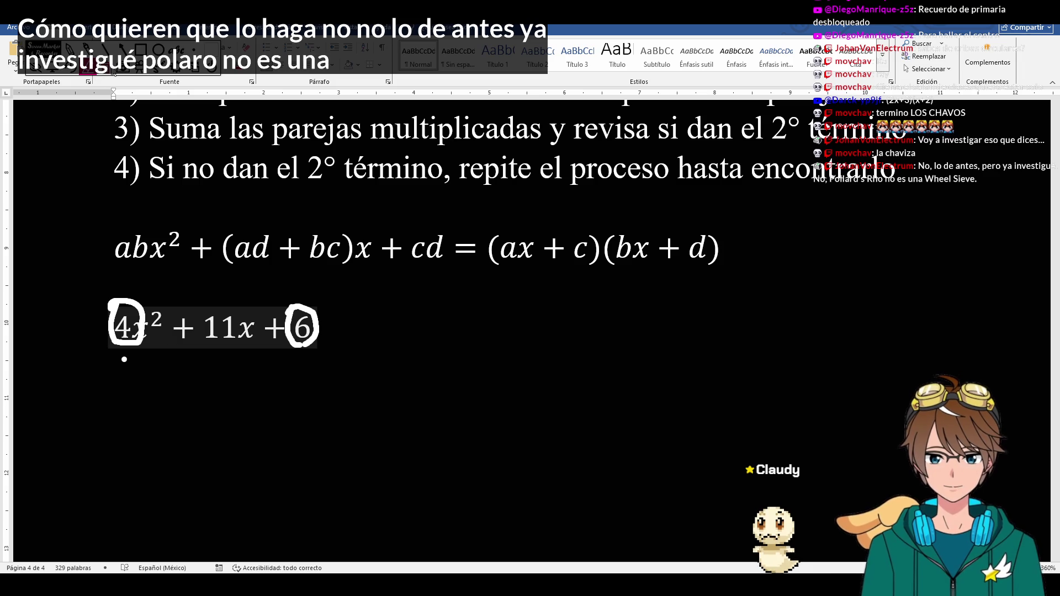
click(89, 68)
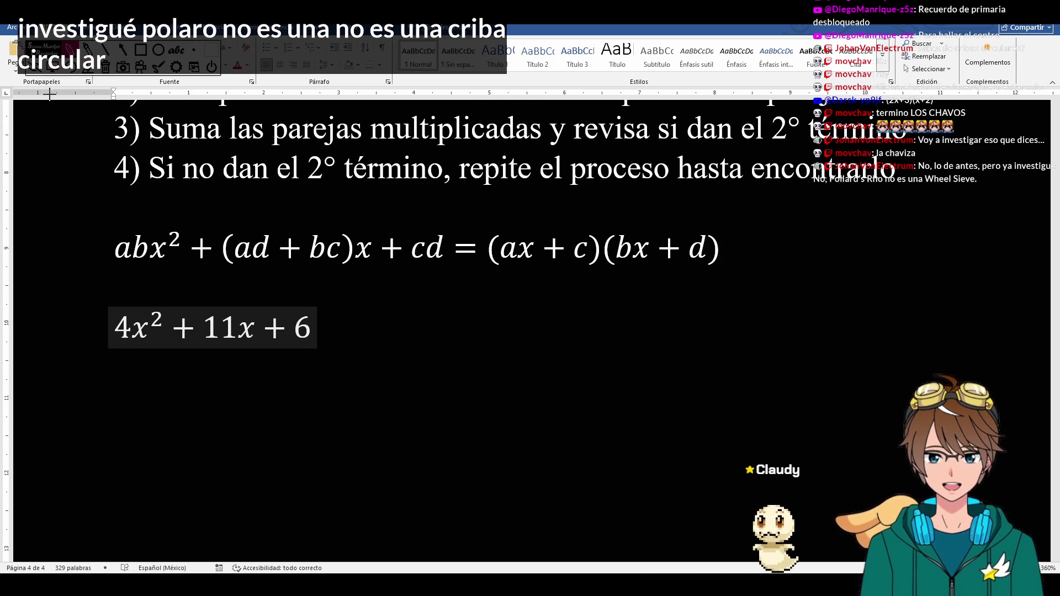
- Handwrite a 4 left of the expression and a 6 to its right
drag(73, 318, 95, 317)
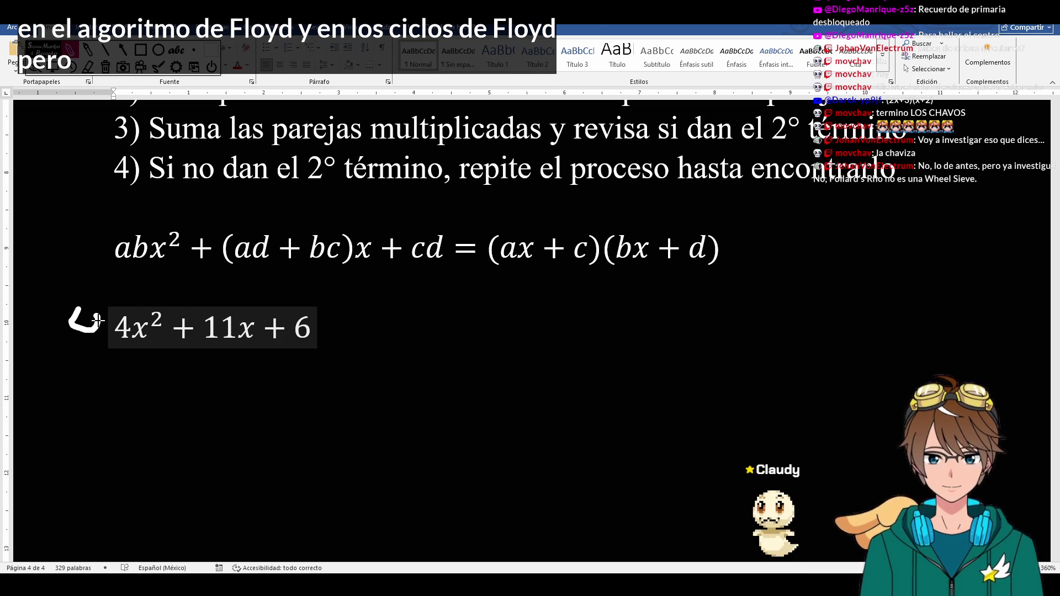
drag(98, 309, 97, 350)
mouse_move(362, 305)
mouse_down()
mouse_move(342, 326)
mouse_move(361, 331)
mouse_up()
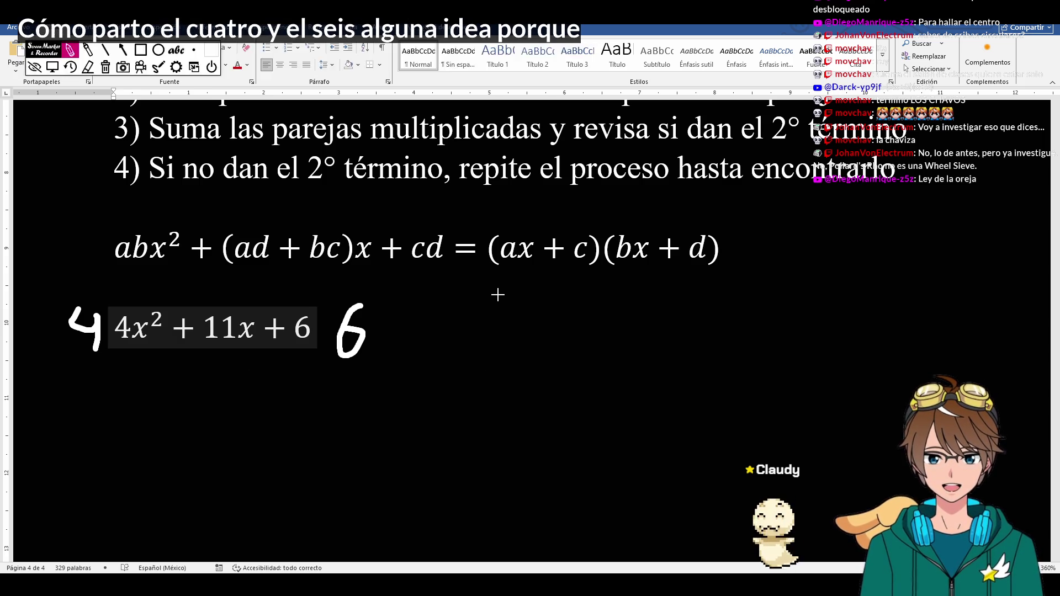
- Handwrite the factor list for 4 at right: 4 = 2,2 and 4,1
mouse_move(497, 296)
mouse_down()
mouse_move(523, 327)
mouse_move(516, 355)
mouse_up()
mouse_move(530, 315)
mouse_down()
mouse_move(554, 313)
mouse_move(556, 330)
mouse_move(644, 356)
mouse_up()
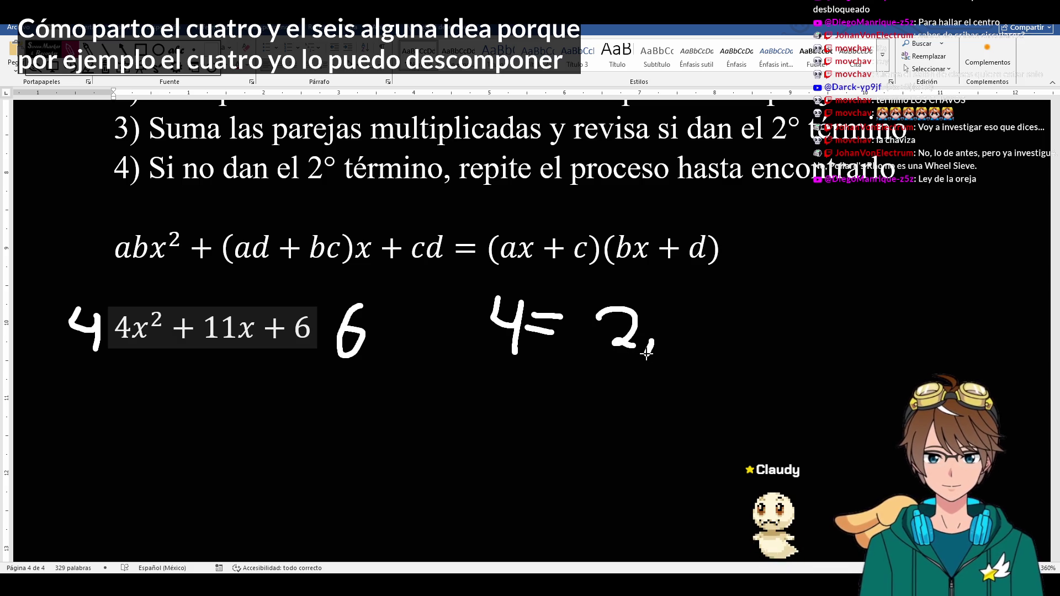
drag(663, 315, 703, 355)
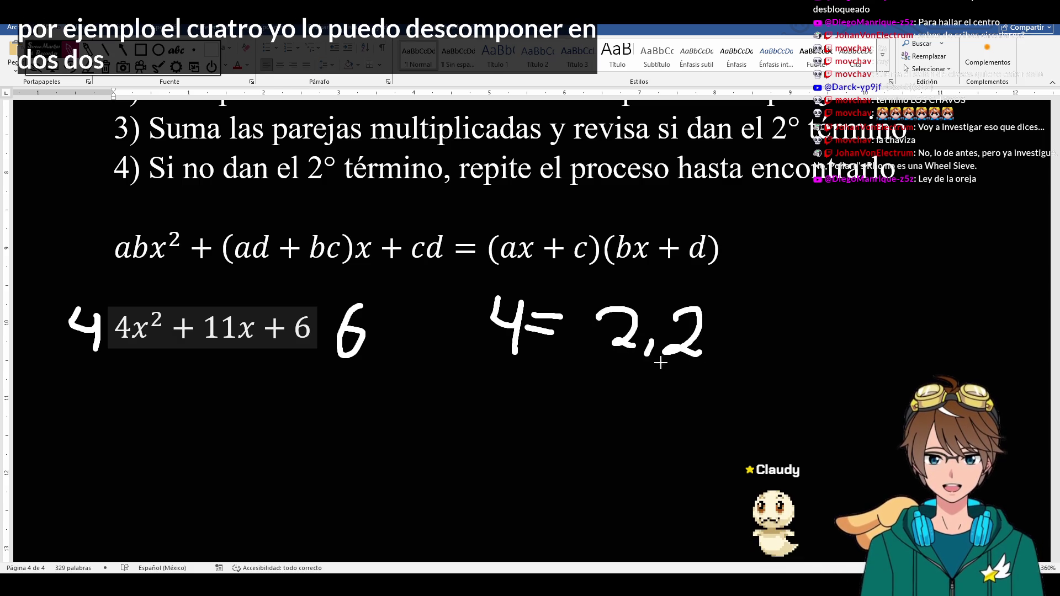
mouse_move(615, 369)
mouse_down()
mouse_move(612, 388)
mouse_move(631, 414)
mouse_move(653, 416)
mouse_up()
drag(686, 373, 684, 411)
- Handwrite the factor list for 6 below it: 6 = 2,3 and 6,1
drag(531, 433, 513, 481)
mouse_move(559, 451)
mouse_down()
mouse_move(609, 451)
mouse_move(663, 483)
mouse_up()
mouse_move(694, 430)
mouse_down()
mouse_move(706, 441)
mouse_move(692, 476)
mouse_up()
mouse_move(631, 493)
mouse_down()
mouse_move(604, 512)
mouse_move(661, 537)
mouse_up()
drag(702, 503, 697, 534)
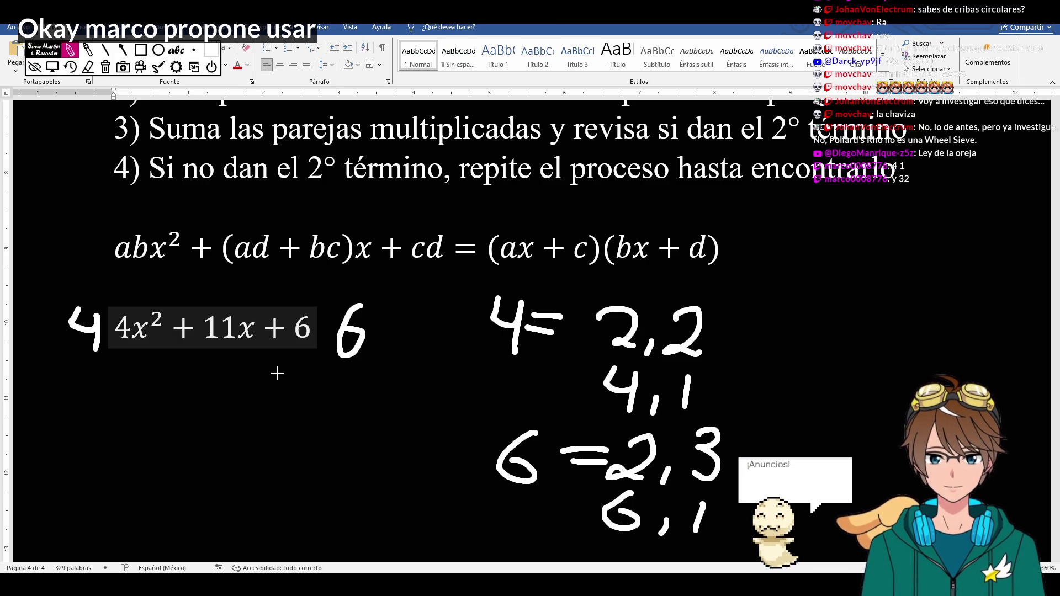
- Write the columns 4 over 1 and 3 over 2 beneath 4x²+11x+6
mouse_move(93, 374)
mouse_down()
mouse_move(120, 382)
mouse_move(111, 480)
mouse_up()
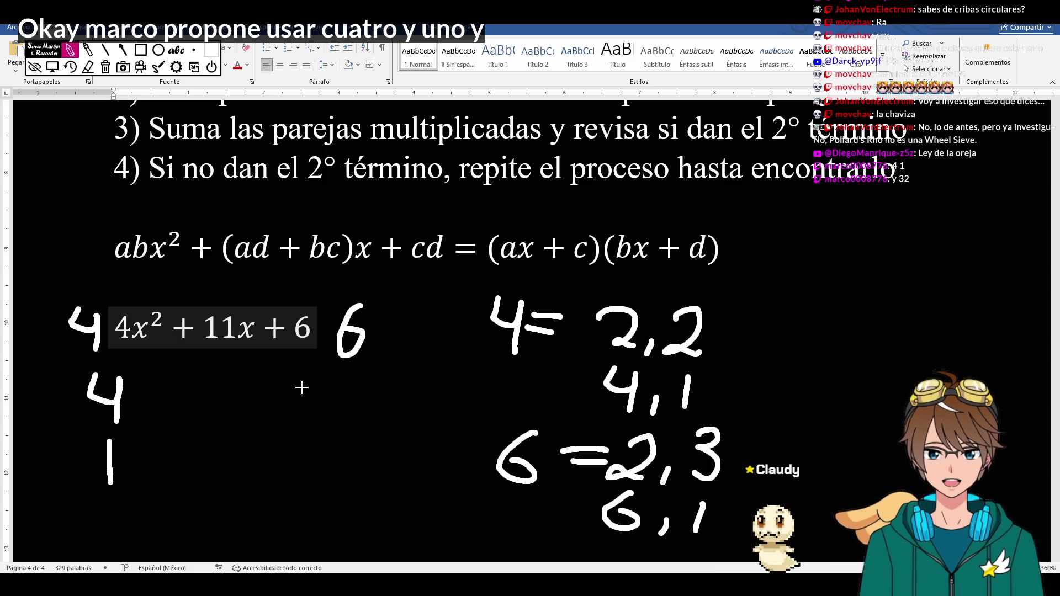
mouse_move(298, 377)
mouse_down()
mouse_move(300, 414)
mouse_move(329, 468)
mouse_up()
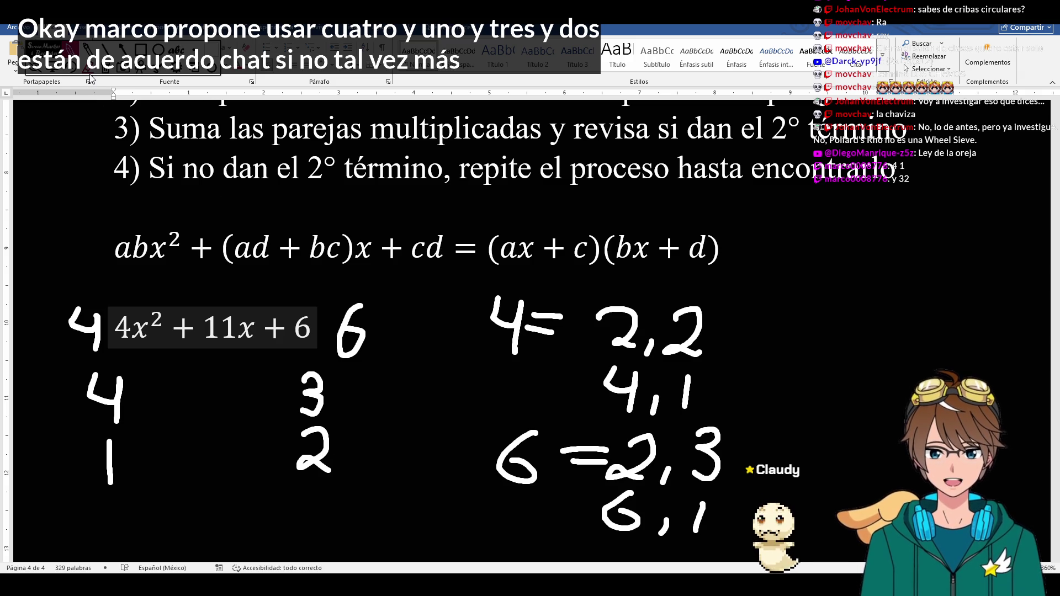
- Erase the factor lists at right and the 4 and 6 beside the expression, leaving only the columns
mouse_move(497, 306)
mouse_down()
mouse_move(555, 332)
mouse_move(679, 344)
mouse_up()
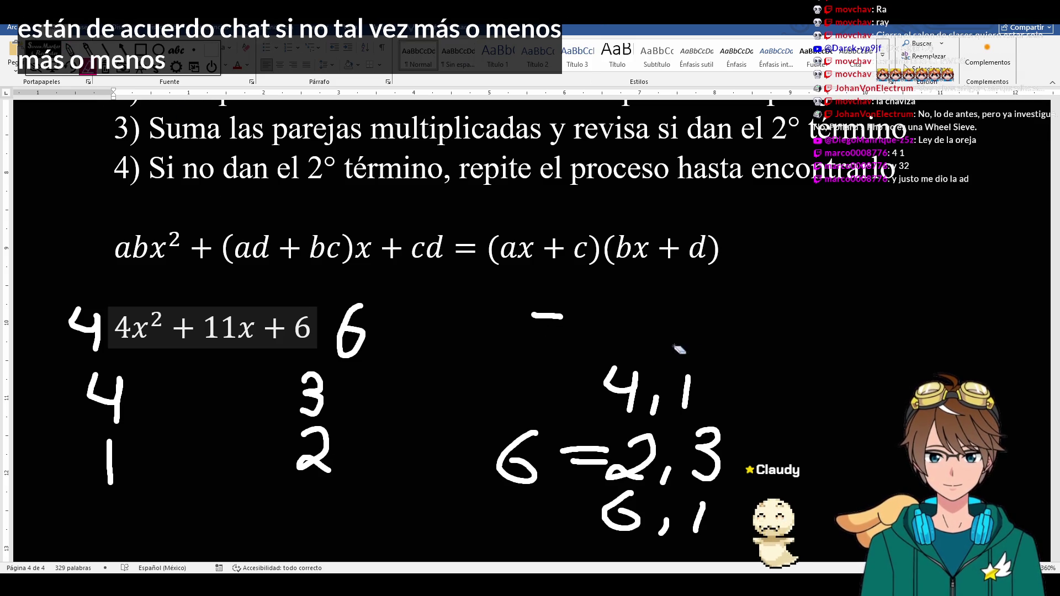
drag(688, 389, 617, 389)
drag(630, 456, 531, 464)
mouse_move(700, 518)
mouse_down()
mouse_move(621, 514)
mouse_move(708, 451)
mouse_up()
drag(655, 406, 613, 381)
drag(547, 315, 555, 327)
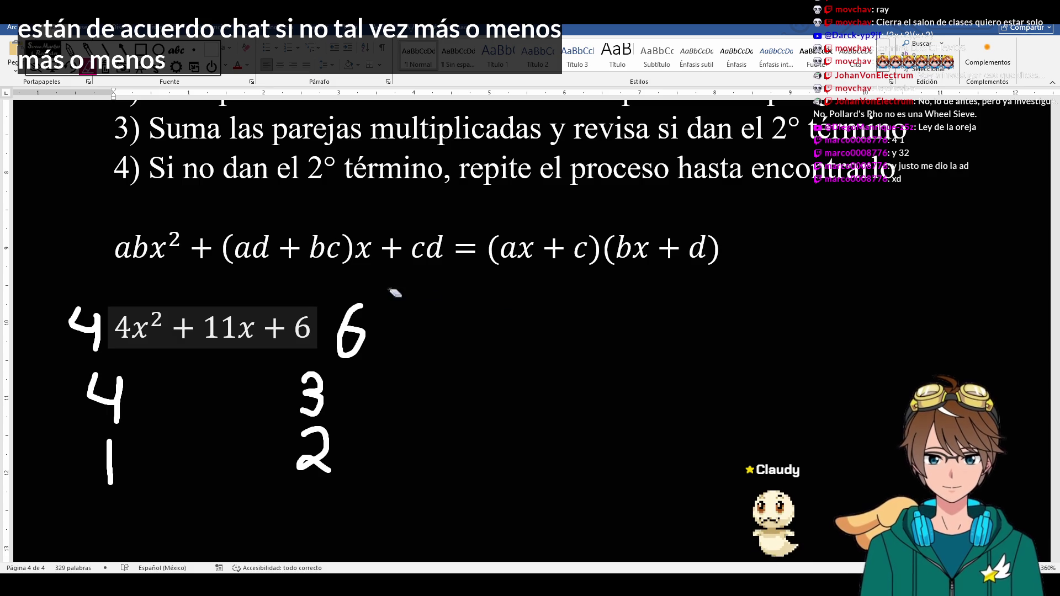
click(352, 331)
drag(82, 313, 95, 340)
click(95, 332)
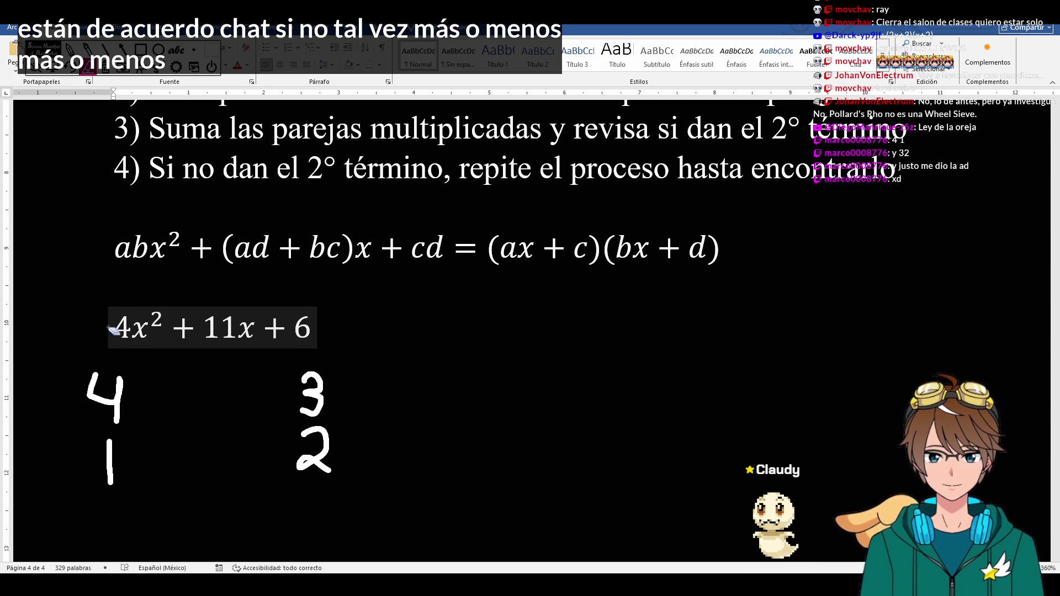
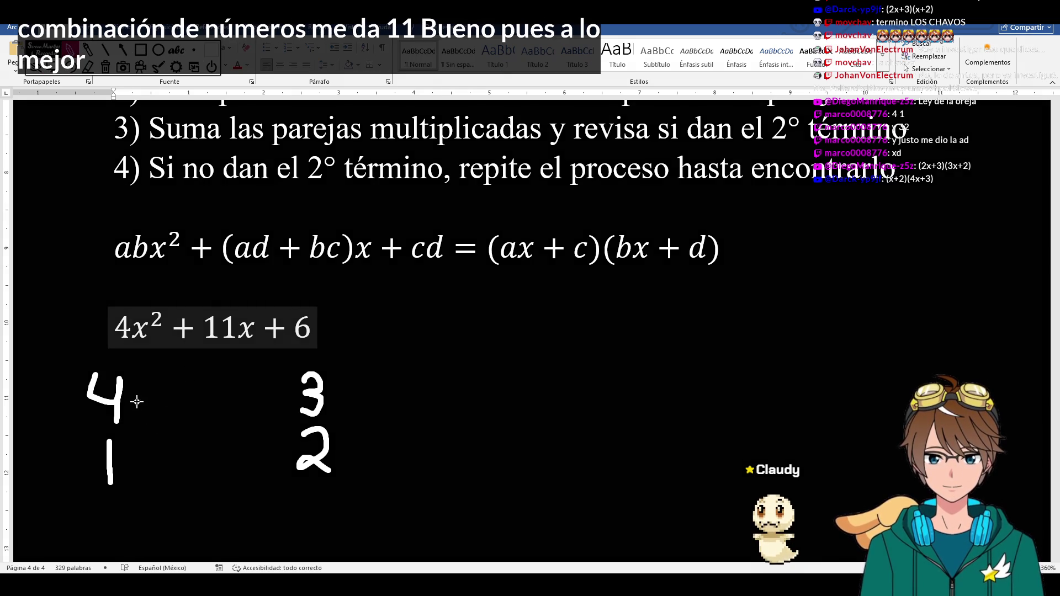
- Ink a straight 4–3 and 1–2 pairing with the products bracketed to a sum of 14
drag(135, 402, 276, 401)
drag(135, 451, 267, 456)
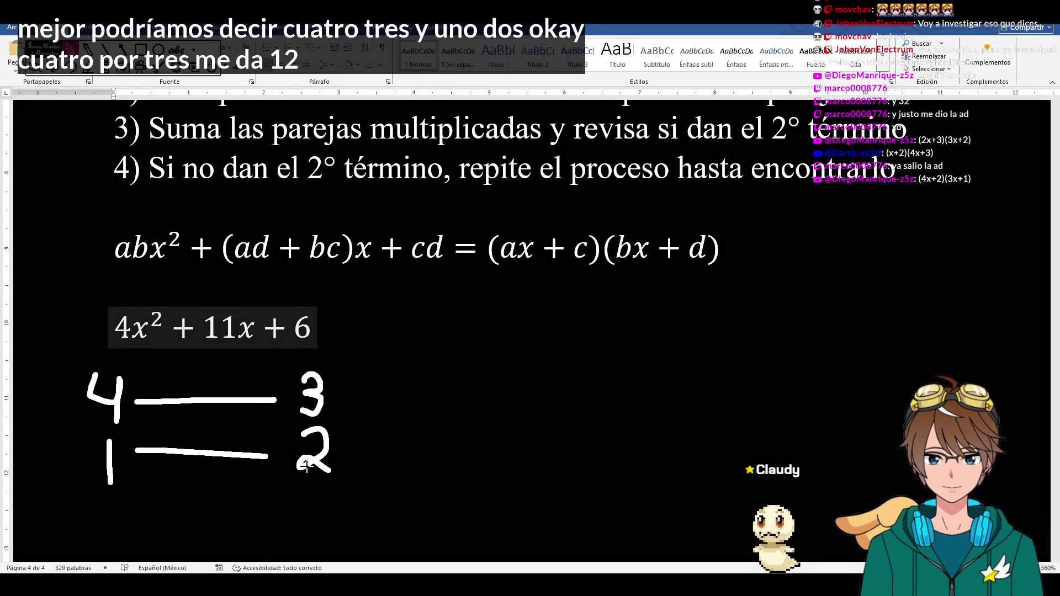
drag(354, 400, 359, 445)
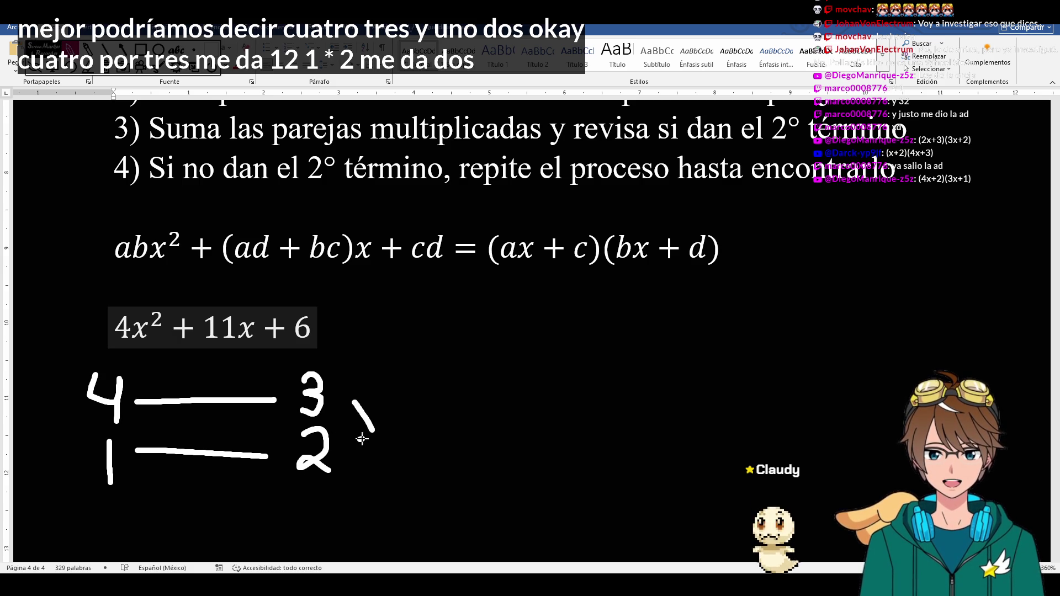
mouse_move(397, 397)
mouse_down()
mouse_move(400, 436)
mouse_move(477, 431)
mouse_up()
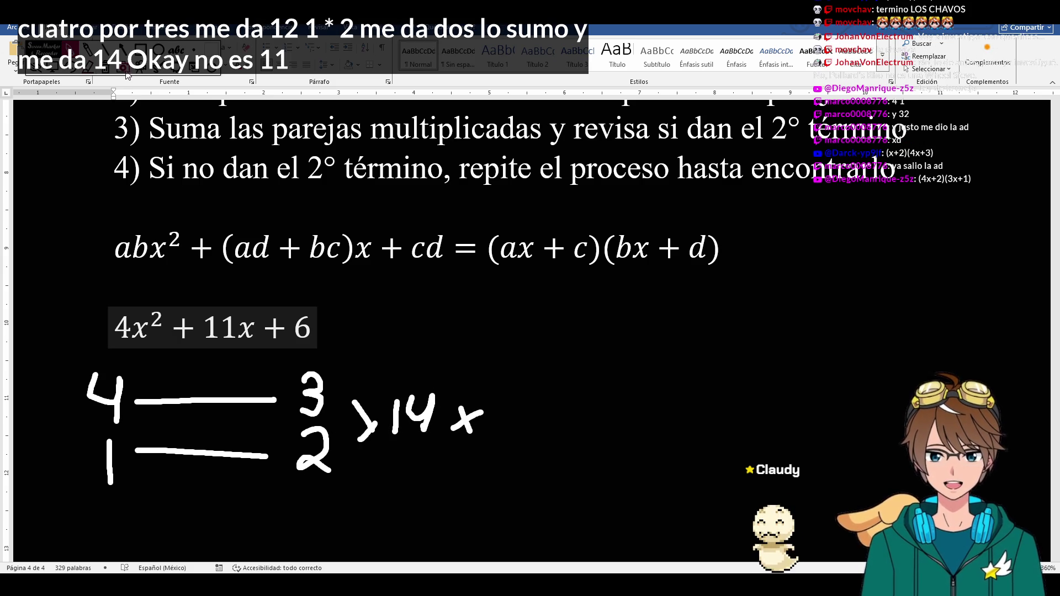
- Undo and erase the straight pairing lines and the 14 sum note
key(e)
key(ctrl+z)
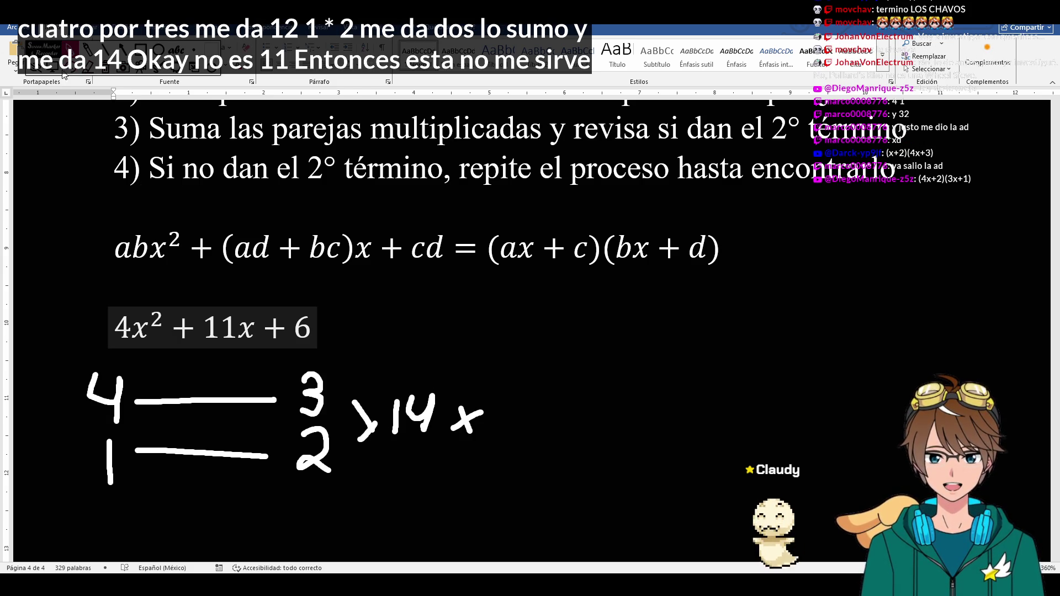
click(70, 58)
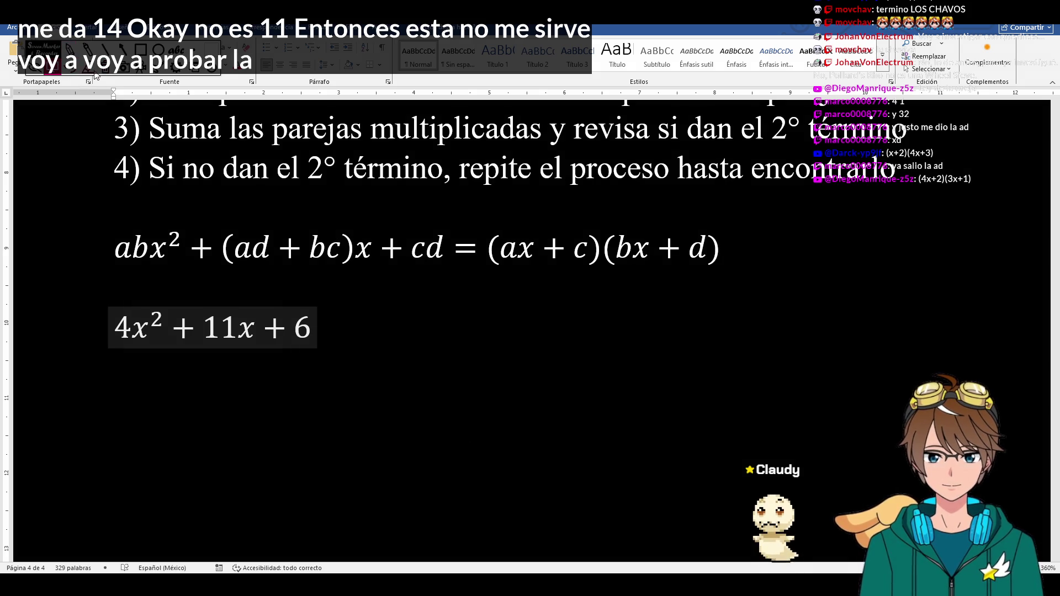
key(ctrl+z)
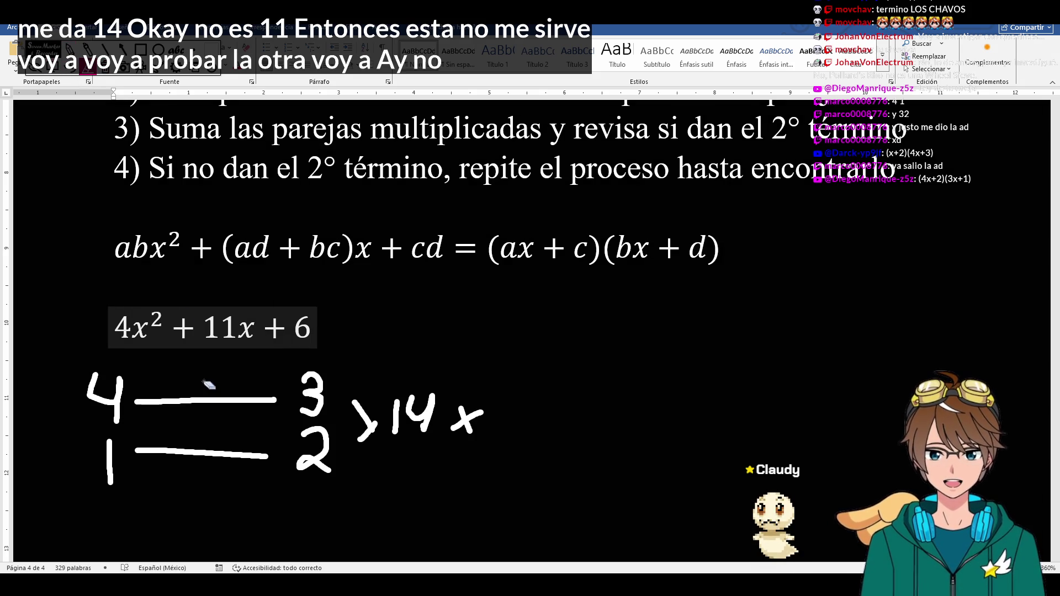
drag(203, 369, 211, 473)
mouse_move(364, 418)
mouse_down()
mouse_move(484, 422)
mouse_move(438, 408)
mouse_up()
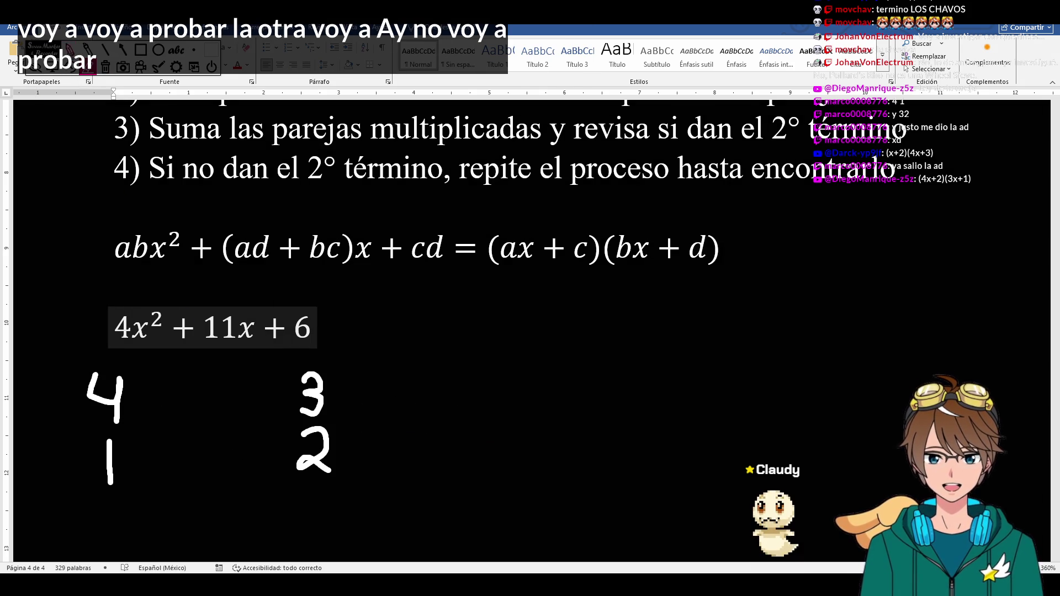
- Draw a cross 4→2, 1→3 and note products 3 and 8 bracketed to 11
drag(145, 399, 261, 447)
drag(156, 460, 285, 401)
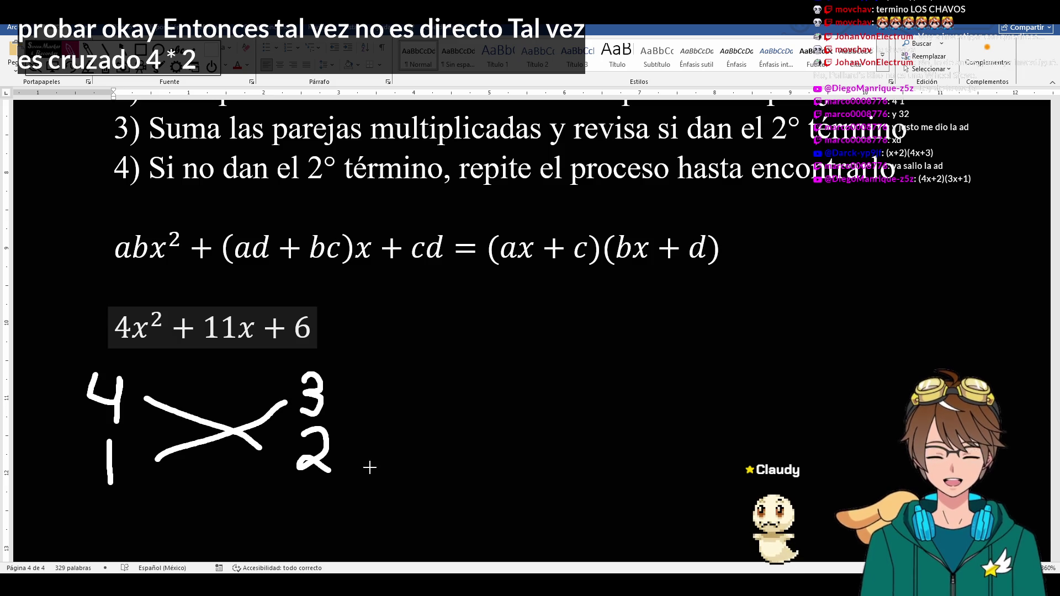
mouse_move(417, 447)
mouse_down()
mouse_move(406, 476)
mouse_move(411, 464)
mouse_up()
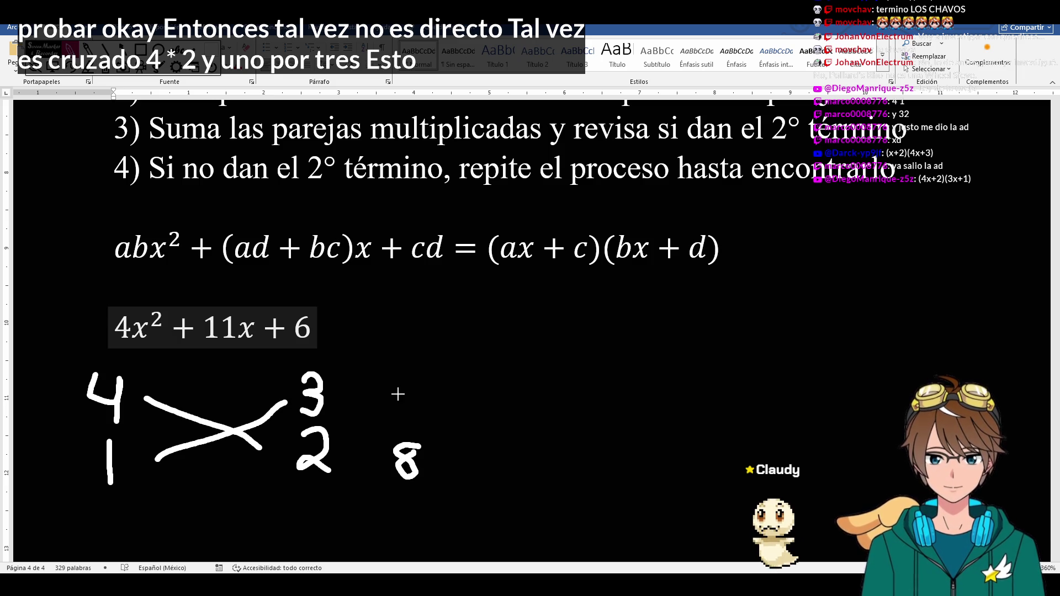
mouse_move(402, 383)
mouse_down()
mouse_move(414, 402)
mouse_move(397, 418)
mouse_move(448, 431)
mouse_move(431, 452)
mouse_up()
mouse_move(459, 414)
mouse_down()
mouse_move(458, 451)
mouse_move(471, 449)
mouse_up()
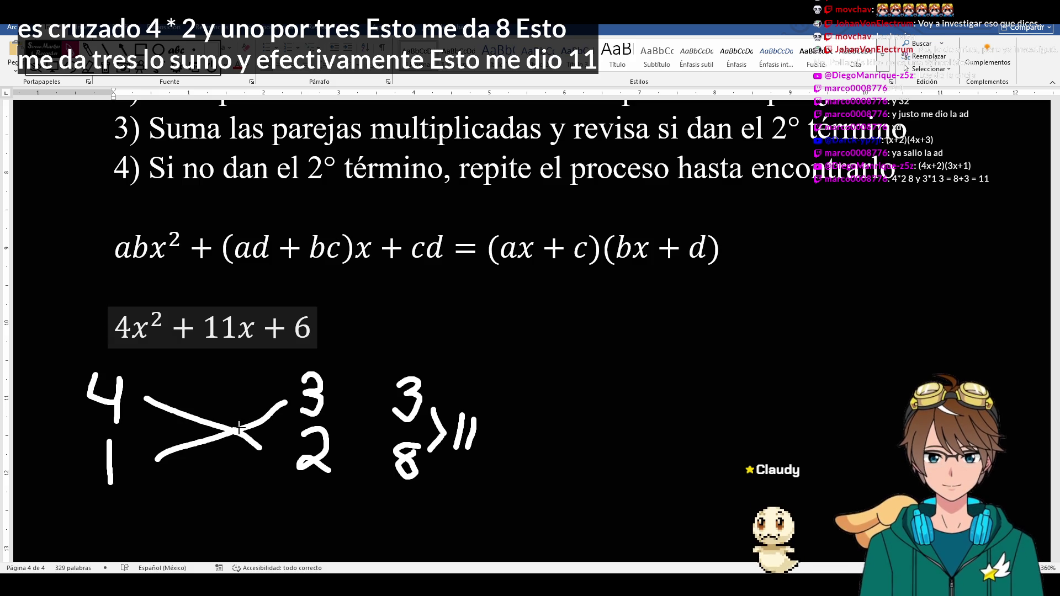
drag(239, 431, 228, 362)
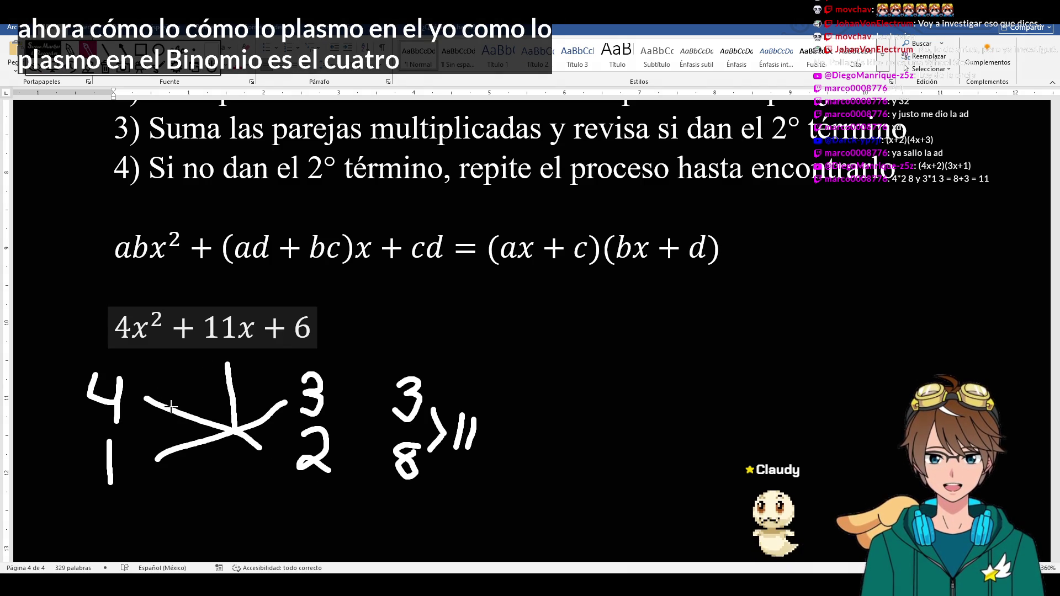
- Arc the 4 over to the 3 and the 1 under to the 2, then return the cursor after the 6
drag(147, 396, 292, 396)
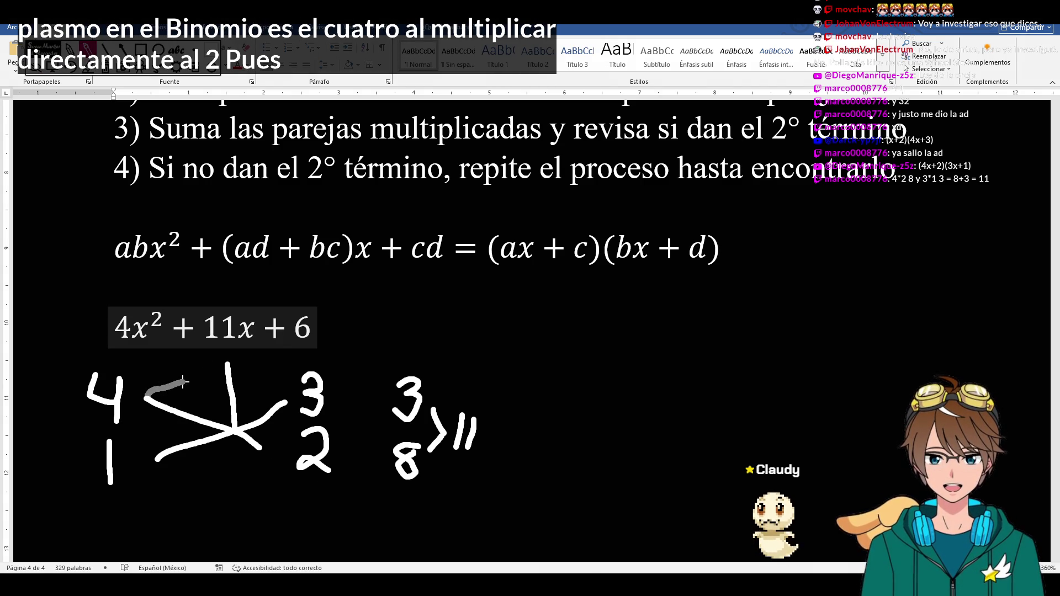
drag(158, 461, 257, 462)
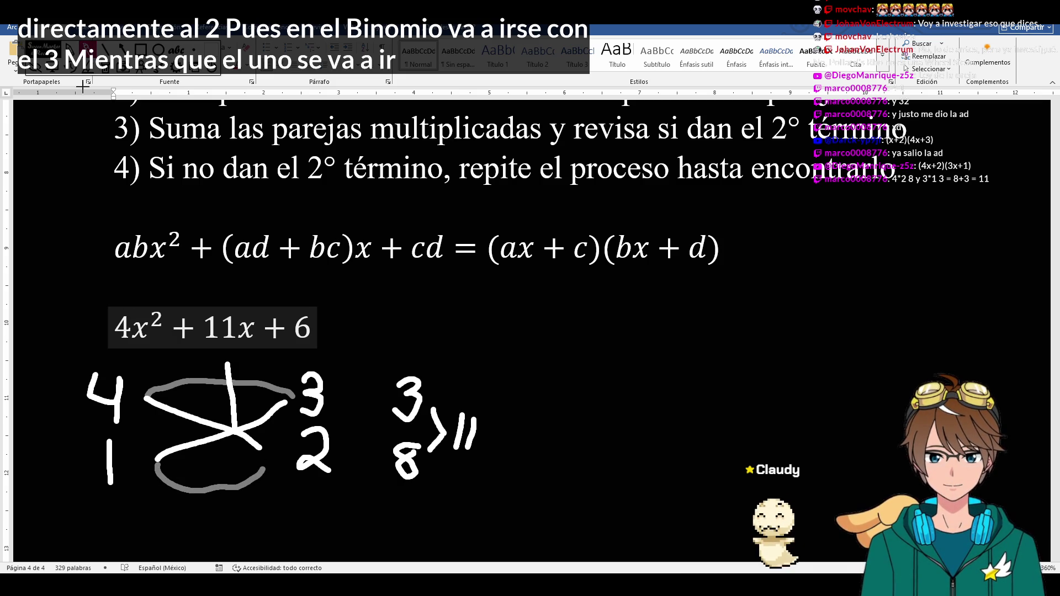
click(312, 328)
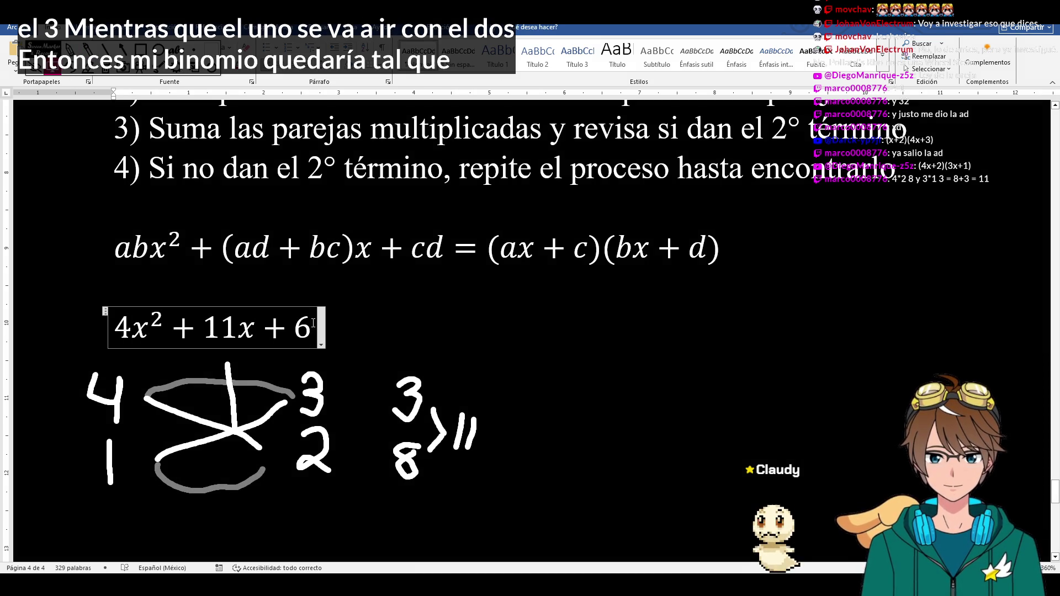
text(=(4x)
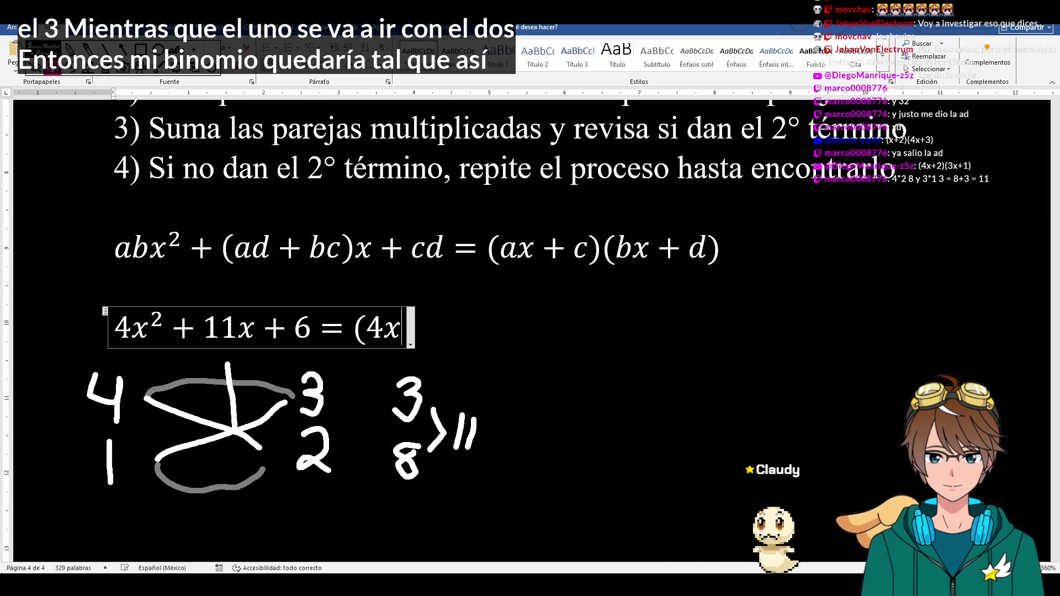
text(+3)()
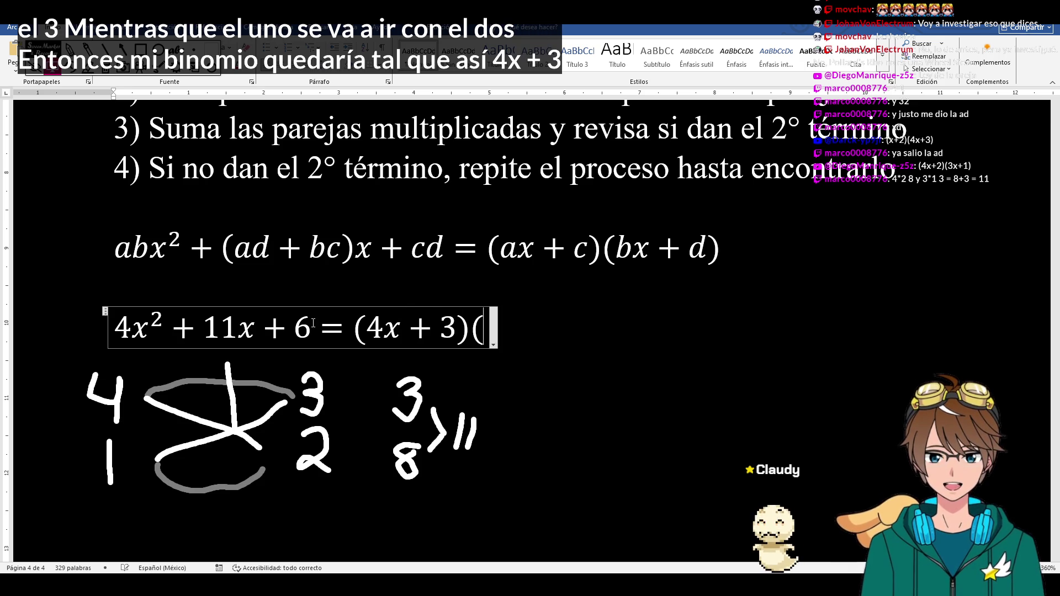
text(x+2))
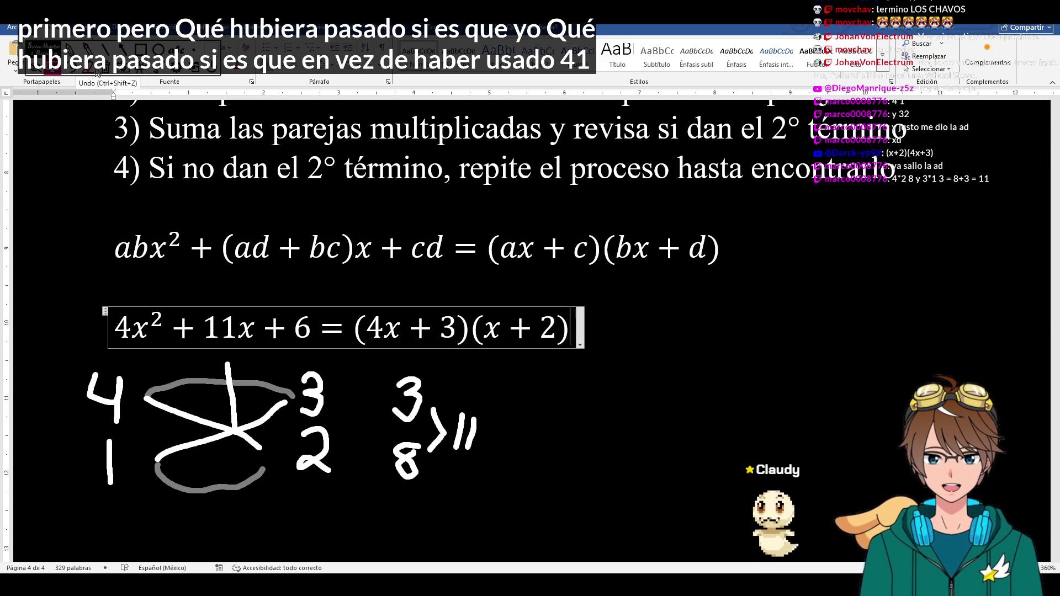
- Erase the handwritten 4 and 1, try two 2s in their place, then erase those too
click(108, 357)
mouse_move(107, 377)
mouse_down()
mouse_move(122, 429)
mouse_move(110, 464)
mouse_up()
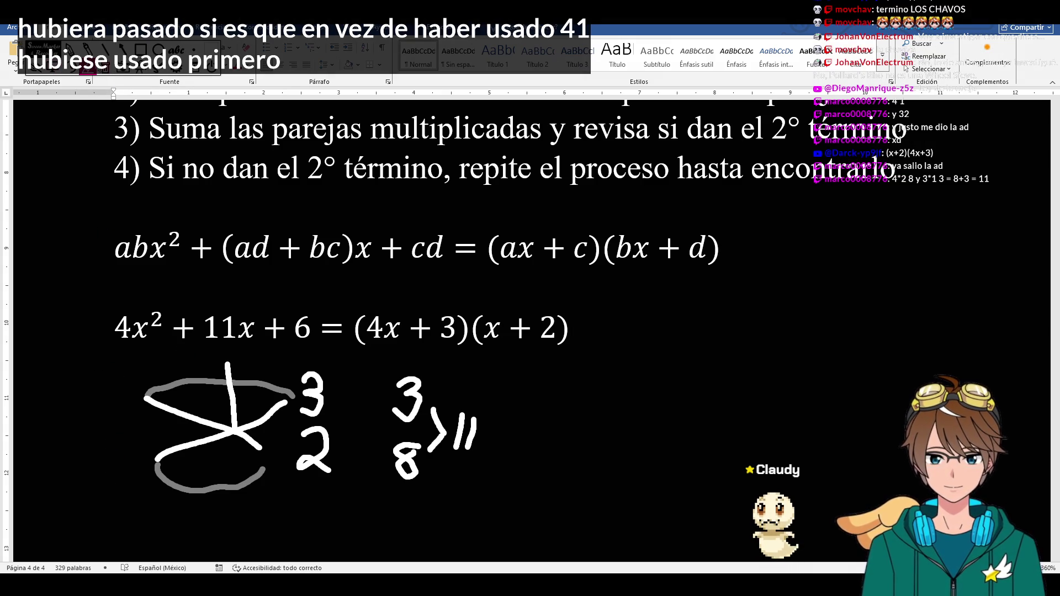
mouse_move(95, 390)
mouse_down()
mouse_move(125, 426)
mouse_move(132, 502)
mouse_up()
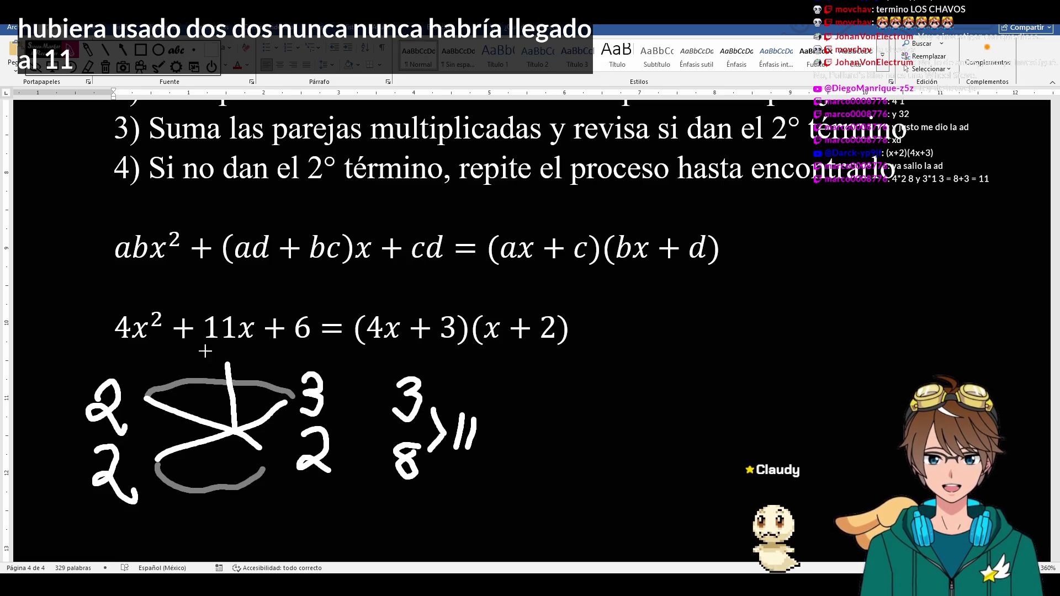
click(87, 66)
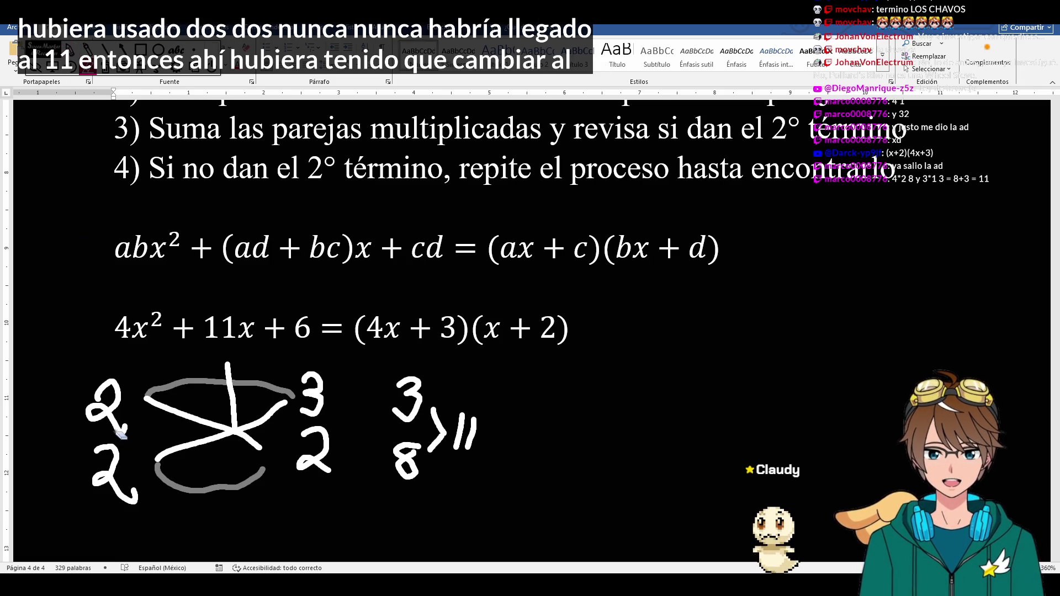
drag(111, 390, 110, 494)
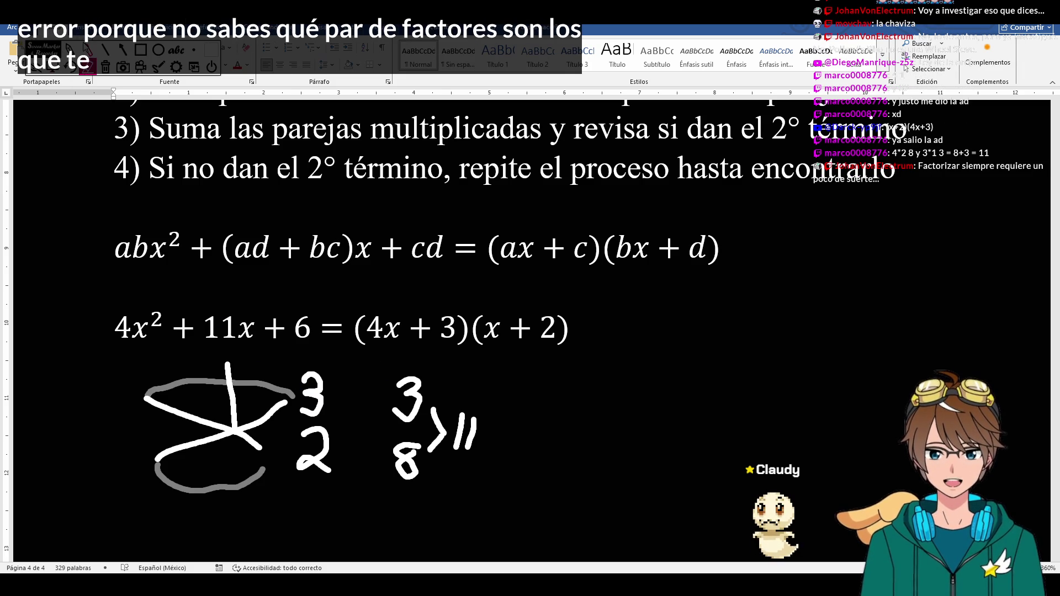
- Mark the 11x term with a short ink stroke above it
drag(202, 294, 255, 302)
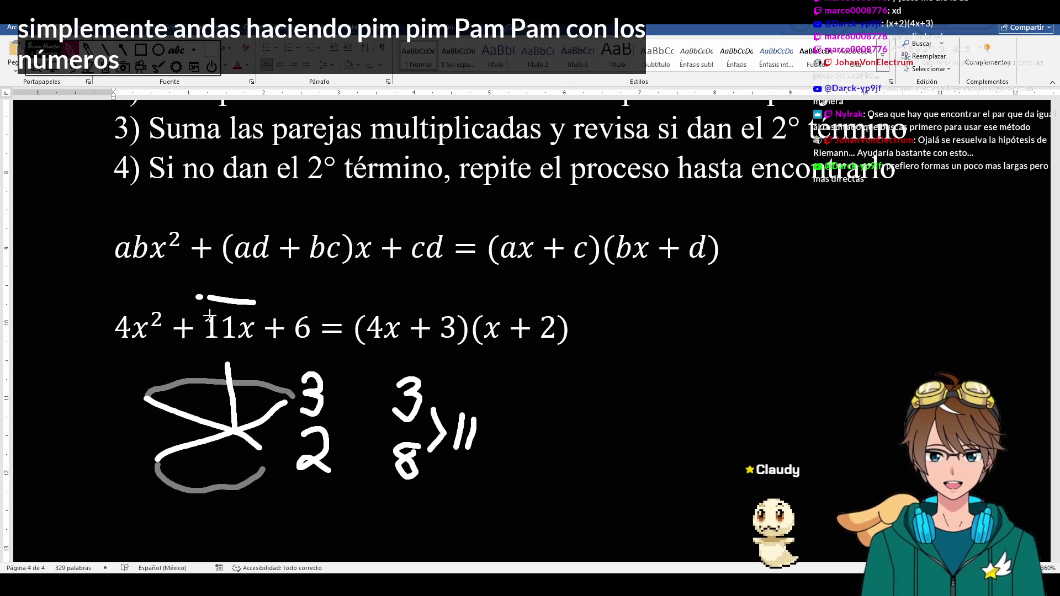
- Delete all ink and paste a copy of the factored equation on a new line below
click(94, 77)
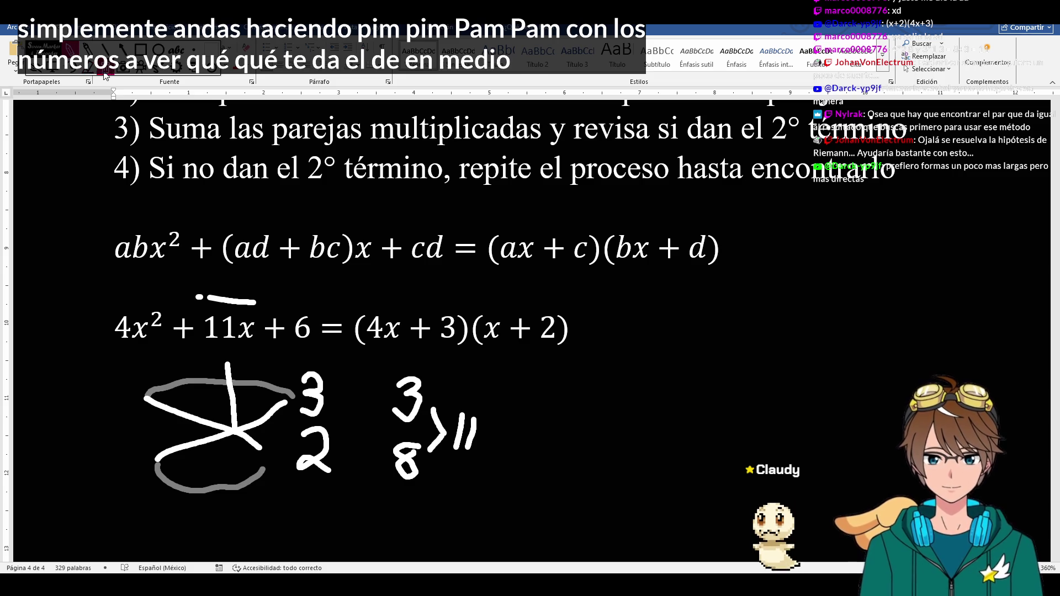
click(260, 340)
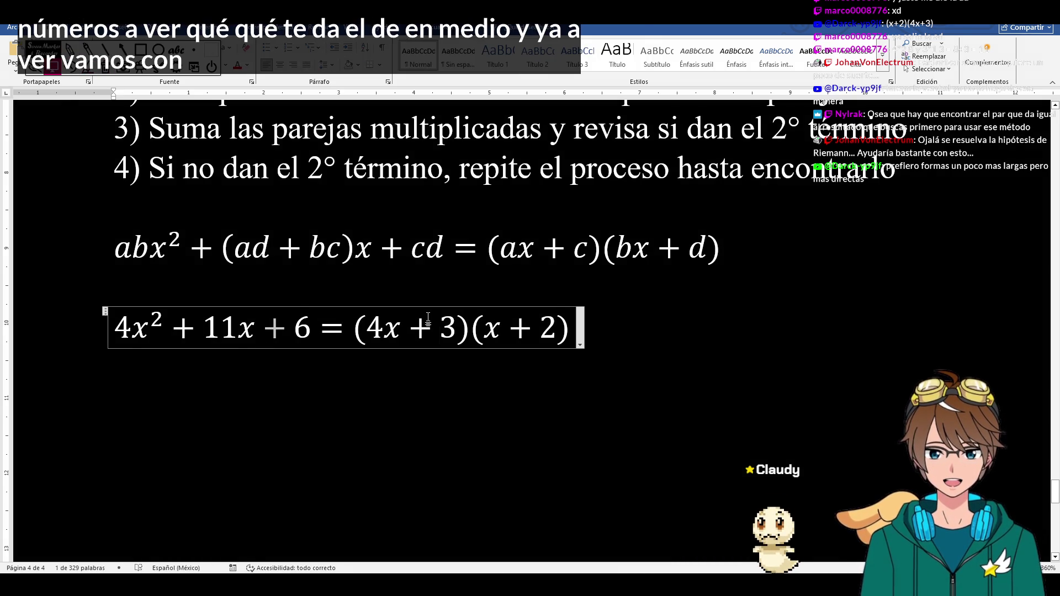
click(628, 327)
key(Return)
key(ctrl+v)
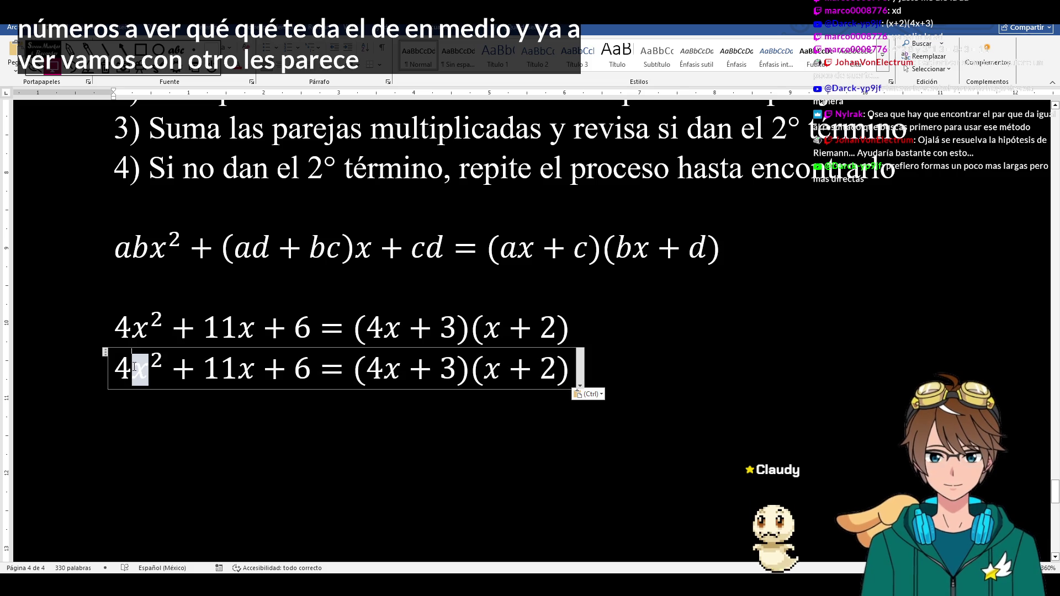
- Edit the copy to read 3x²+20x+12 = with the old factored right side removed
click(134, 367)
key(BackSpace)
text(3)
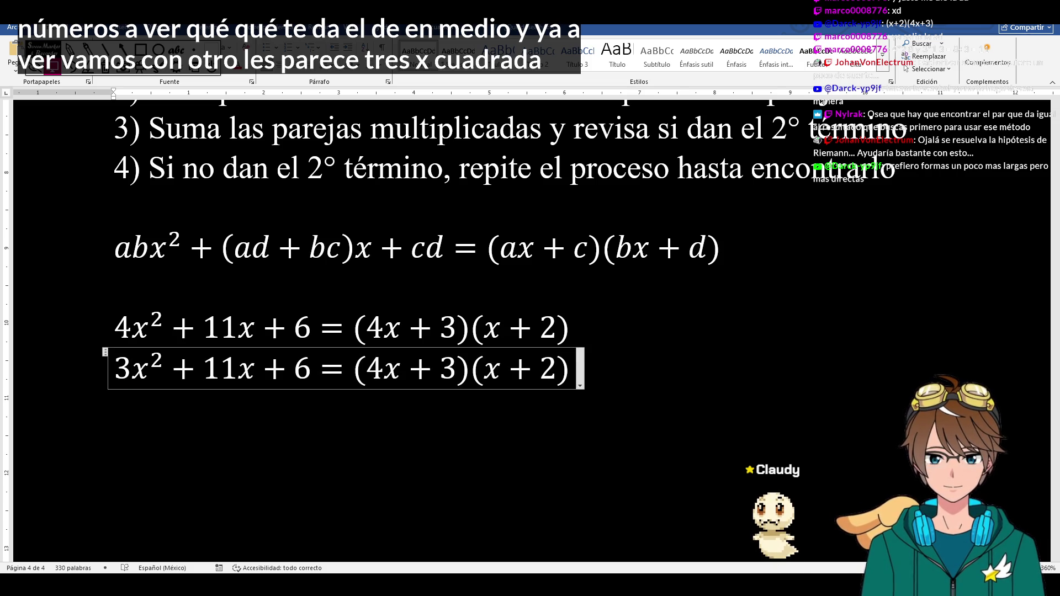
key(shift+Right)
key(Right)
key(shift+Right)
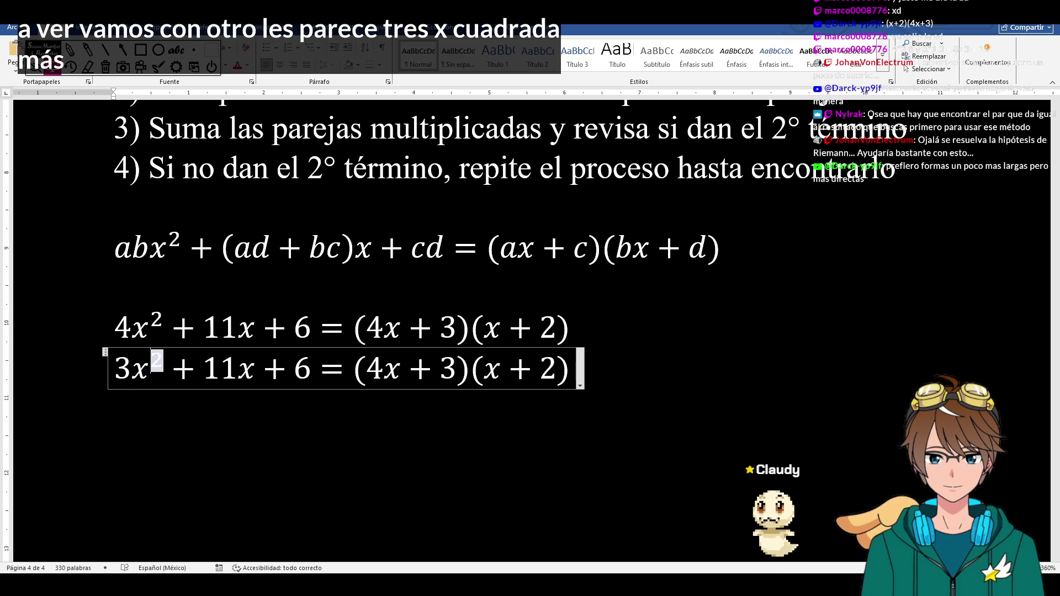
key(Right)
key(Right)
key(Right)
key(BackSpace)
key(BackSpace)
text(20)
key(Right)
key(Right)
key(Right)
key(BackSpace)
text(12)
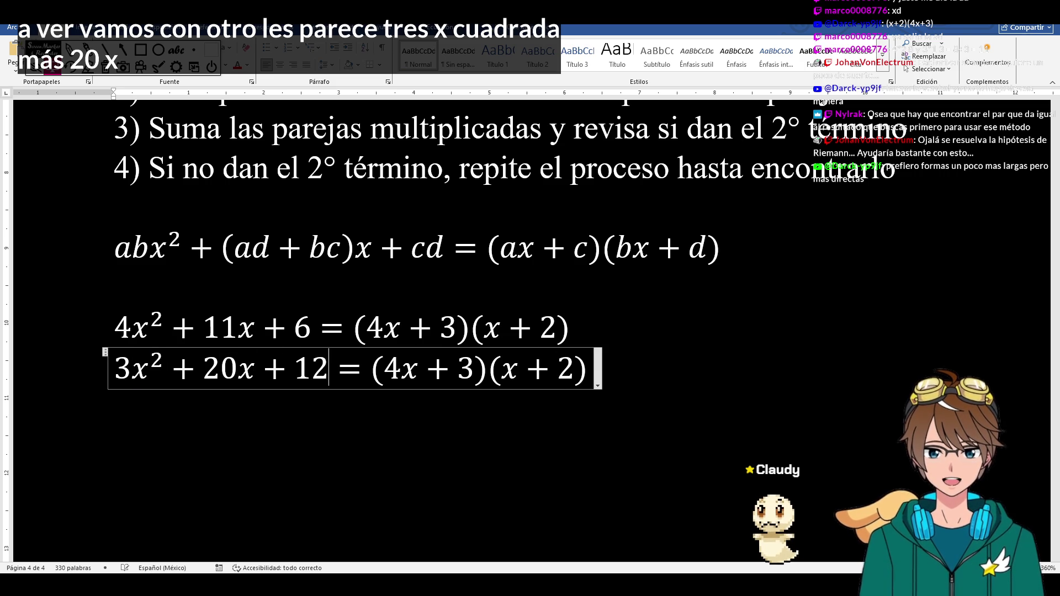
drag(375, 368, 571, 364)
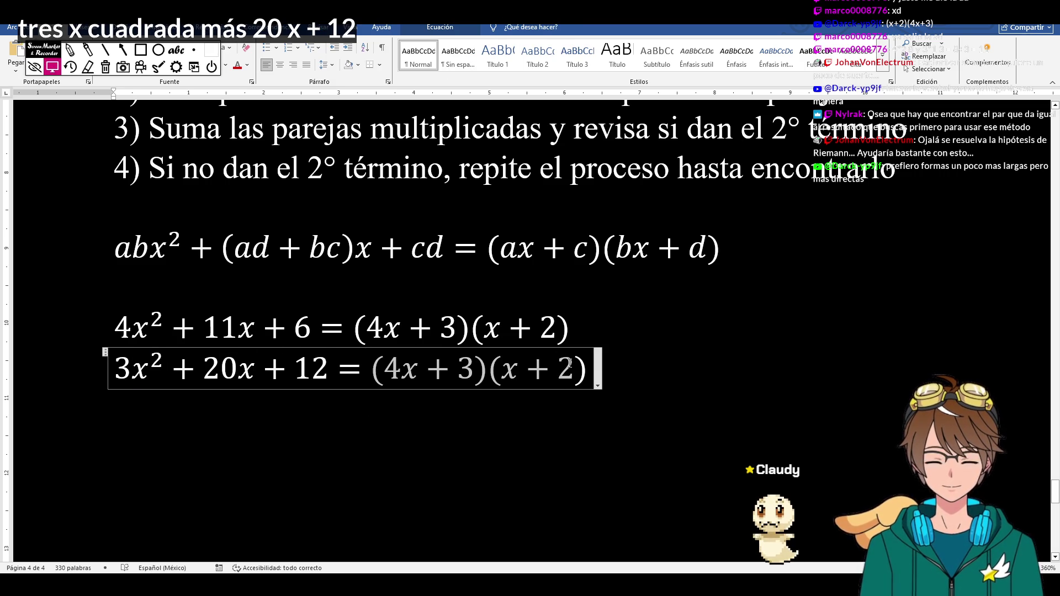
key(BackSpace)
key(BackSpace)
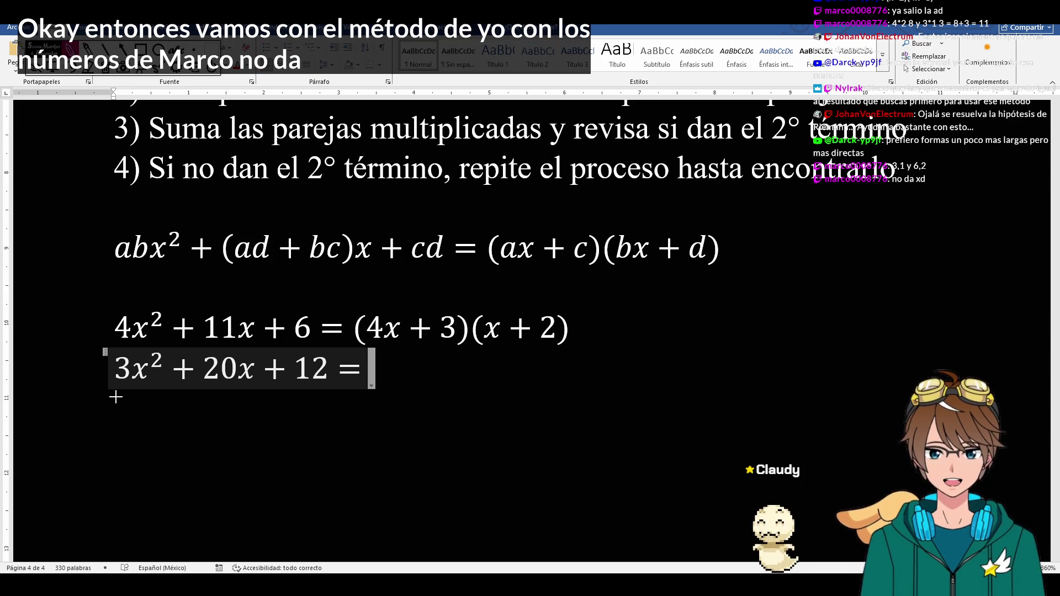
- Handwrite 3/1 beside 6/2, and further right another 3/1 beside 3/4
drag(121, 396, 137, 493)
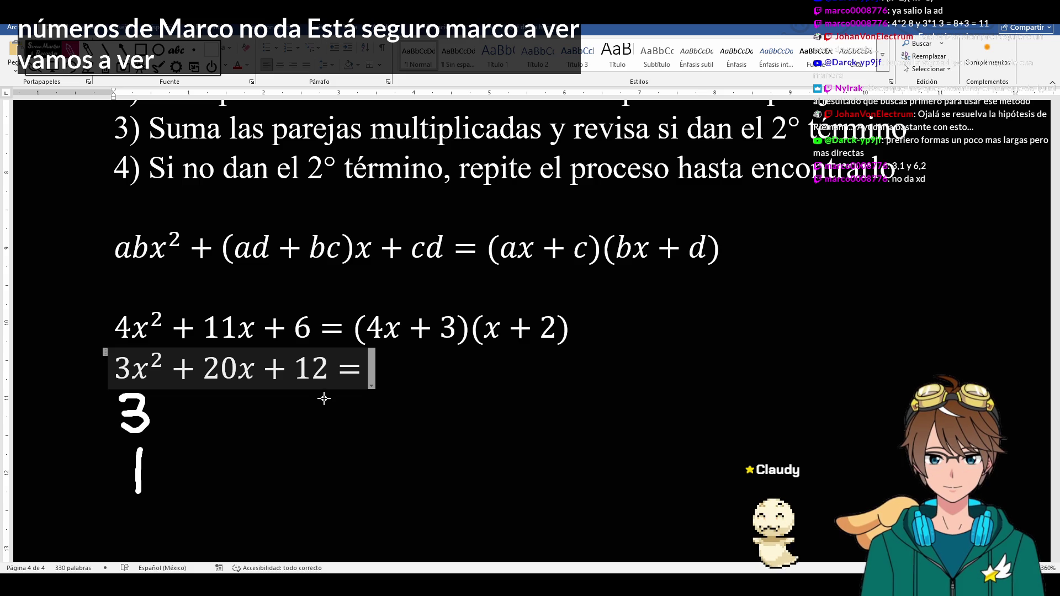
mouse_move(324, 400)
mouse_down()
mouse_move(329, 465)
mouse_move(311, 485)
mouse_move(342, 487)
mouse_up()
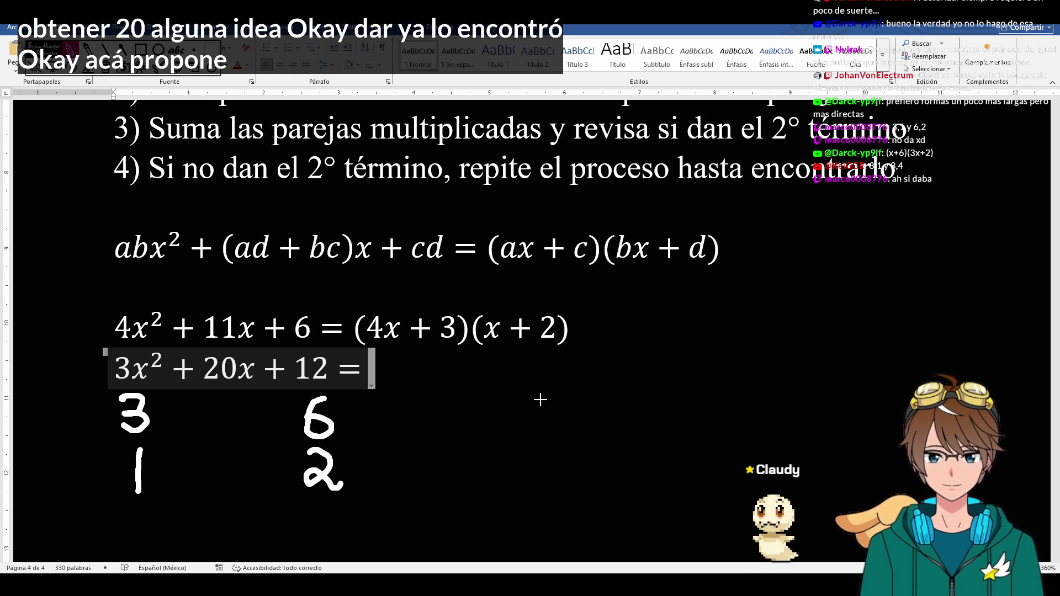
mouse_move(562, 399)
mouse_down()
mouse_move(584, 414)
mouse_move(561, 432)
mouse_move(574, 491)
mouse_up()
mouse_move(762, 405)
mouse_down()
mouse_move(779, 425)
mouse_move(758, 439)
mouse_move(780, 472)
mouse_up()
drag(771, 452, 771, 490)
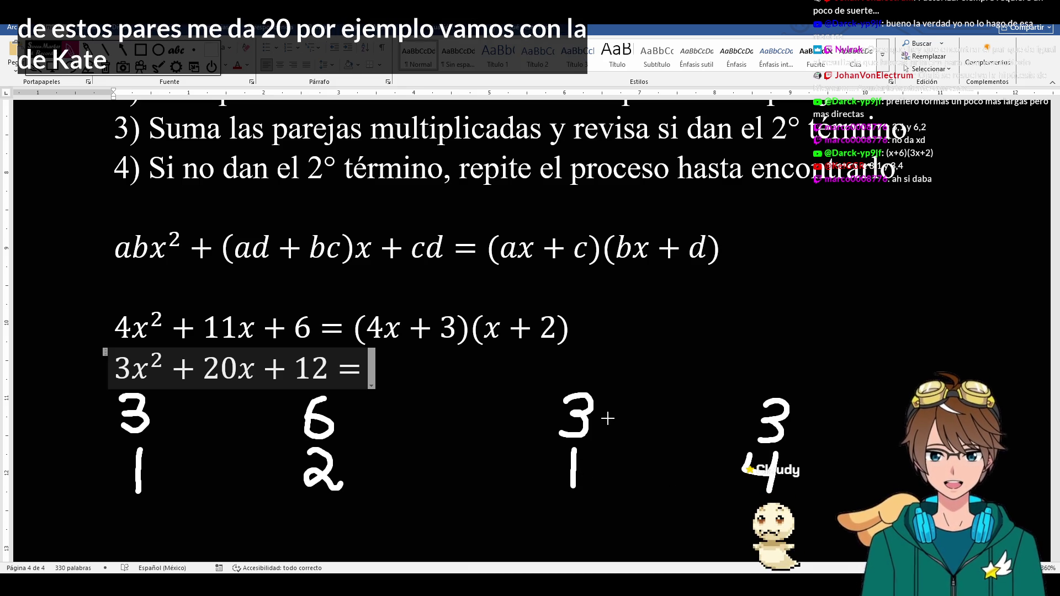
- Link 3–3 and 1–4 straight across, get 9+4=13, and cross the 13 out
drag(608, 419, 729, 421)
drag(604, 471, 720, 466)
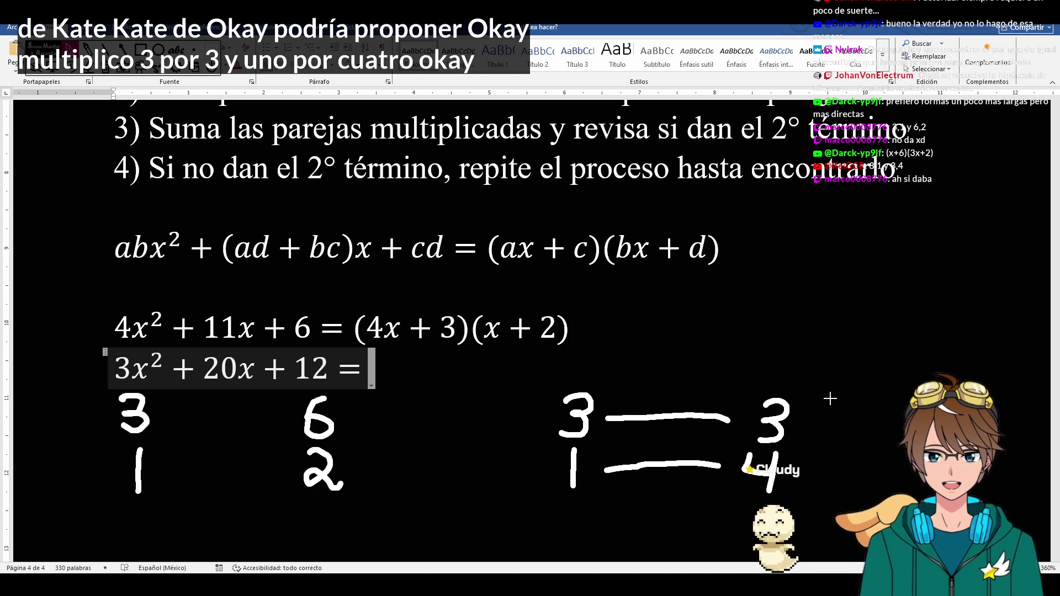
mouse_move(520, 405)
mouse_down()
mouse_move(512, 444)
mouse_move(527, 474)
mouse_up()
drag(517, 454, 518, 496)
mouse_move(494, 424)
mouse_down()
mouse_move(466, 448)
mouse_move(484, 472)
mouse_up()
mouse_move(422, 432)
mouse_down()
mouse_move(415, 481)
mouse_move(447, 454)
mouse_move(429, 472)
mouse_up()
mouse_move(439, 396)
mouse_down()
mouse_move(460, 431)
mouse_move(434, 429)
mouse_up()
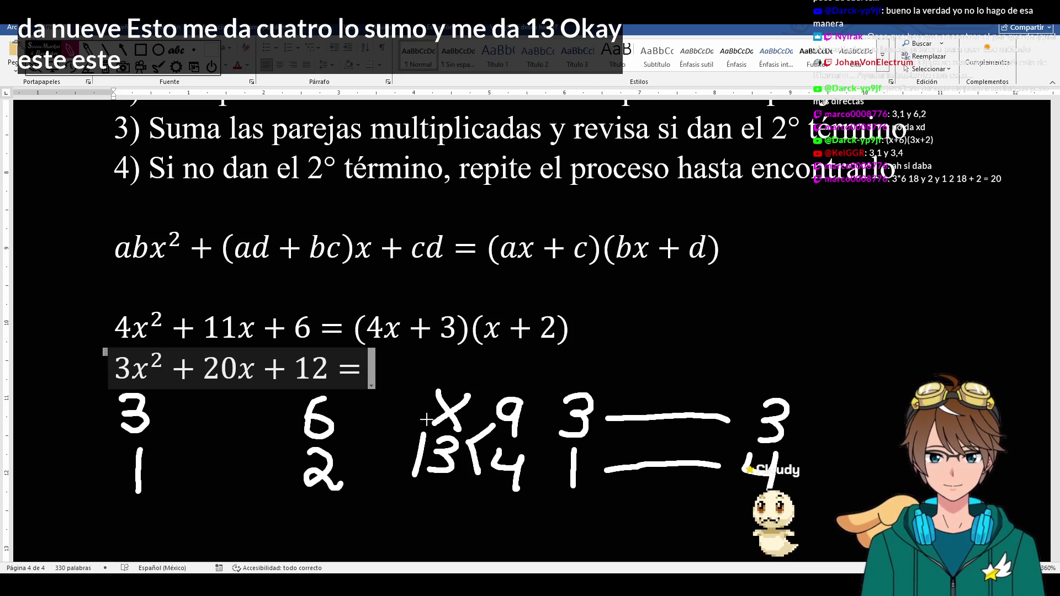
- Underline 20x as the target and erase the rejected 13 trial with its lines
drag(201, 386, 265, 390)
click(91, 65)
mouse_move(472, 398)
mouse_down()
mouse_move(419, 454)
mouse_move(513, 415)
mouse_up()
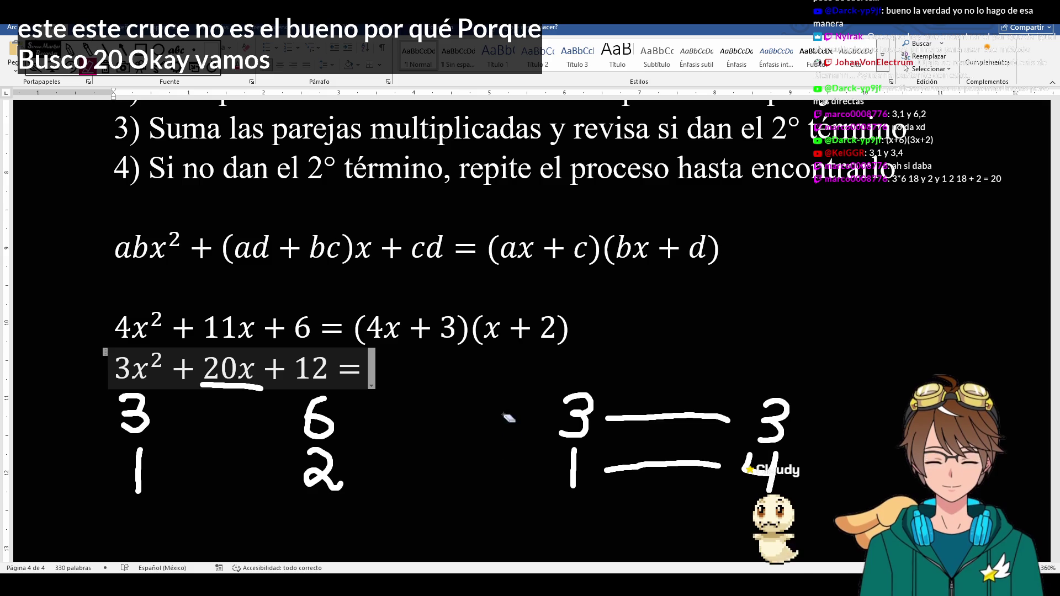
drag(613, 419, 713, 469)
click(607, 470)
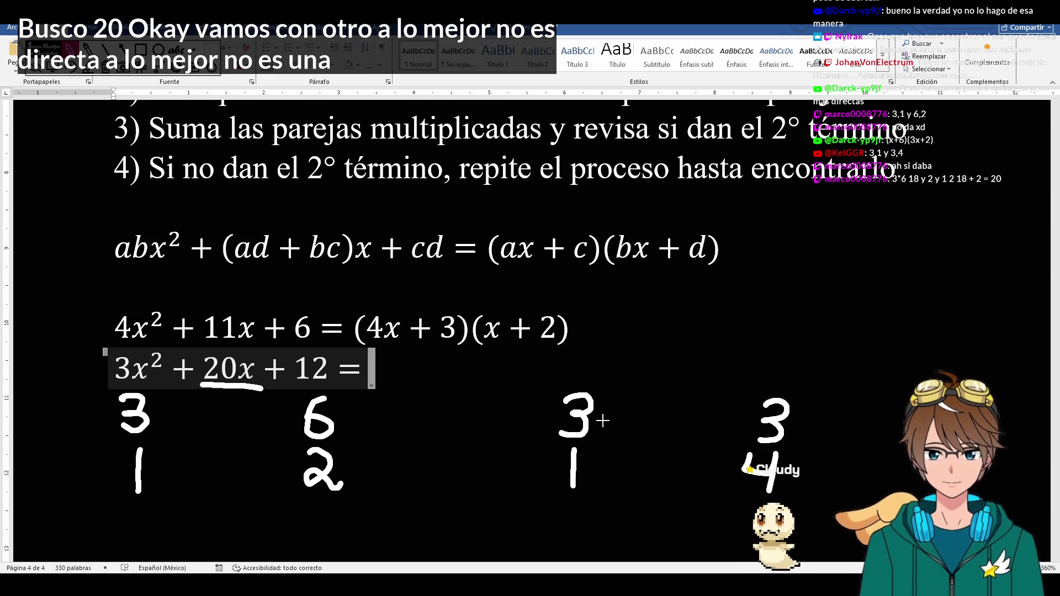
- Cross 3→4 and 1→3 to get 12+3=15, cross it out and erase the attempt
drag(603, 425, 727, 474)
drag(612, 469, 722, 424)
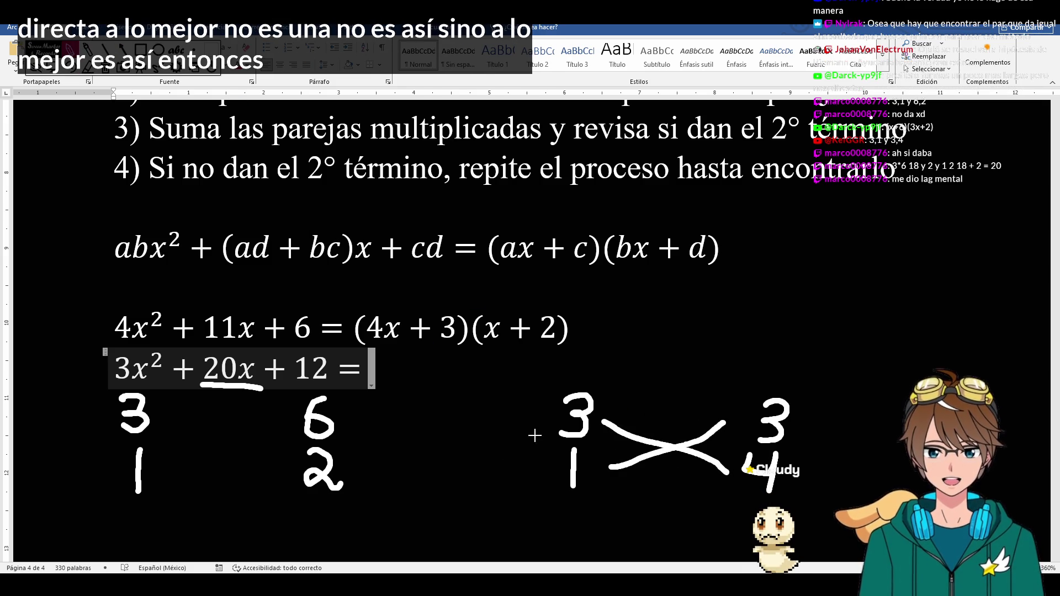
mouse_move(480, 399)
mouse_down()
mouse_move(482, 429)
mouse_move(521, 427)
mouse_move(517, 465)
mouse_move(494, 485)
mouse_up()
mouse_move(475, 438)
mouse_down()
mouse_move(452, 458)
mouse_move(465, 477)
mouse_up()
drag(411, 411, 413, 445)
mouse_move(448, 410)
mouse_down()
mouse_move(424, 413)
mouse_move(423, 436)
mouse_up()
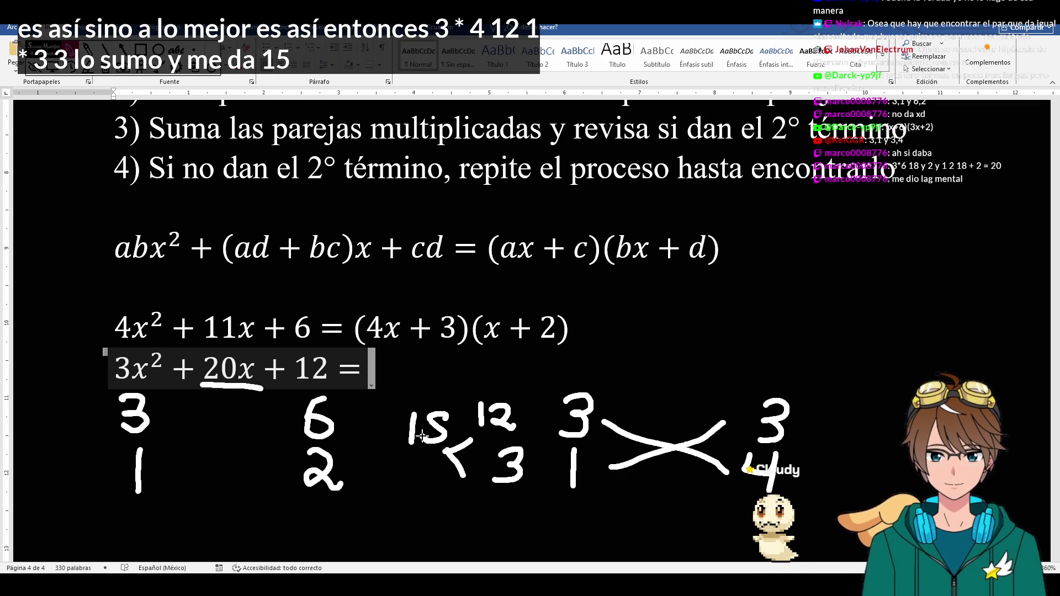
mouse_move(429, 365)
mouse_down()
mouse_move(443, 396)
mouse_move(420, 398)
mouse_up()
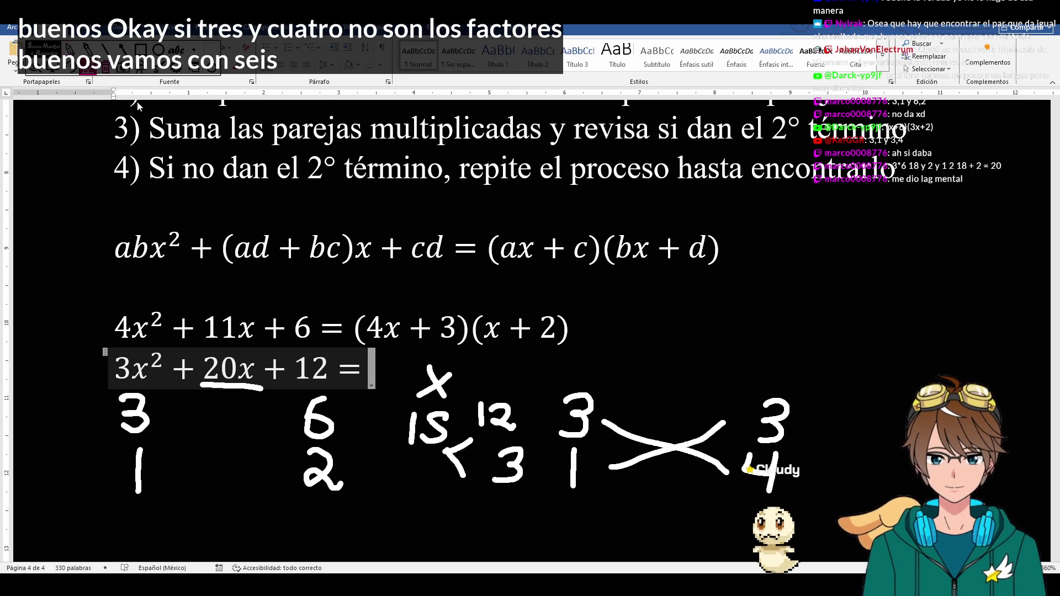
mouse_move(434, 377)
mouse_down()
mouse_move(417, 455)
mouse_move(746, 447)
mouse_move(580, 415)
mouse_move(467, 466)
mouse_up()
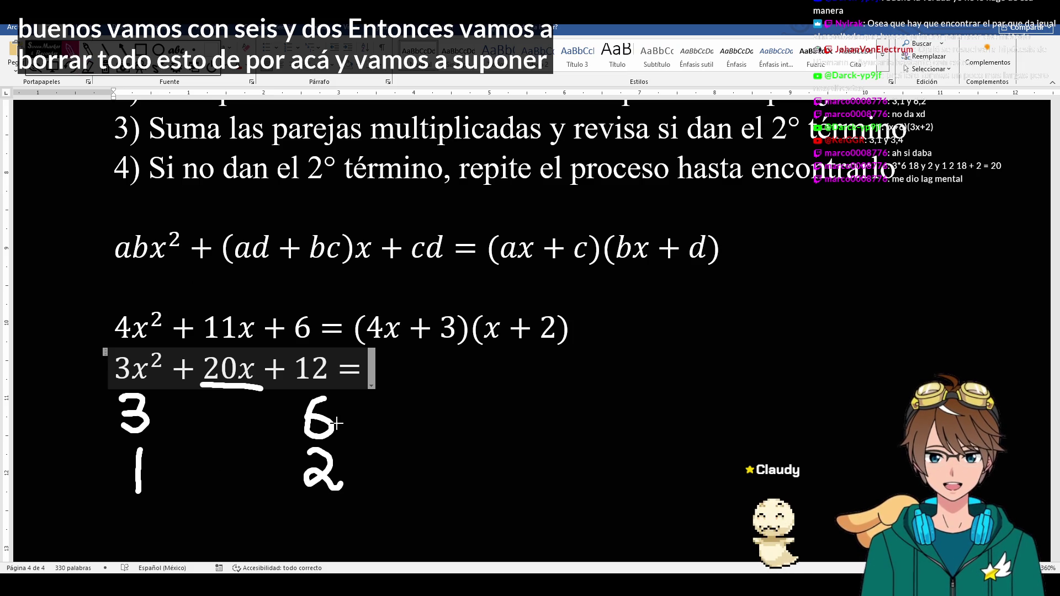
- Try the cross 3→2, 1→6 giving 6 and 6, then erase that trial
drag(156, 411, 279, 464)
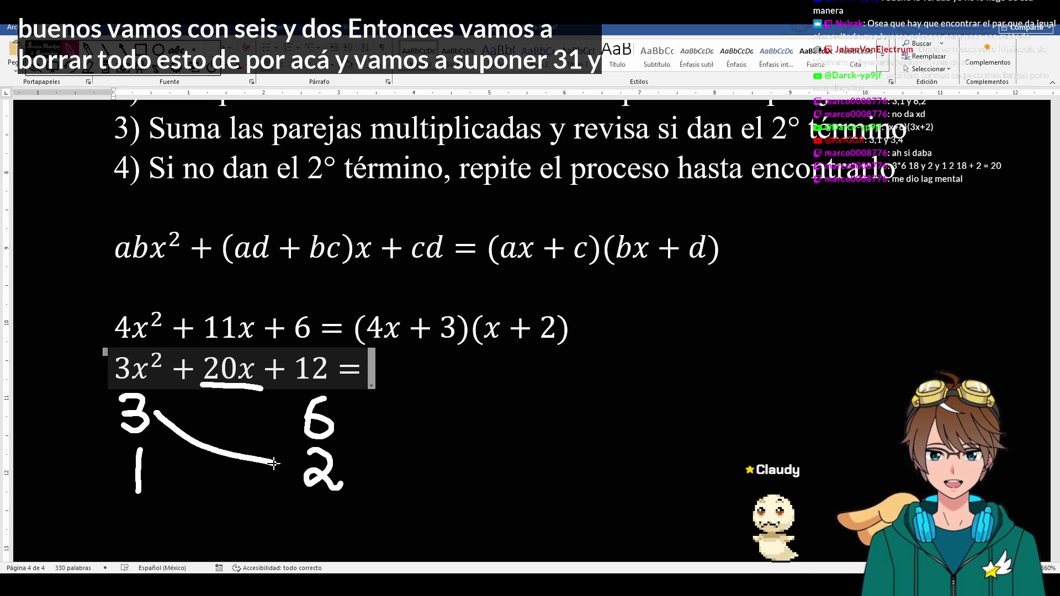
drag(178, 471, 279, 424)
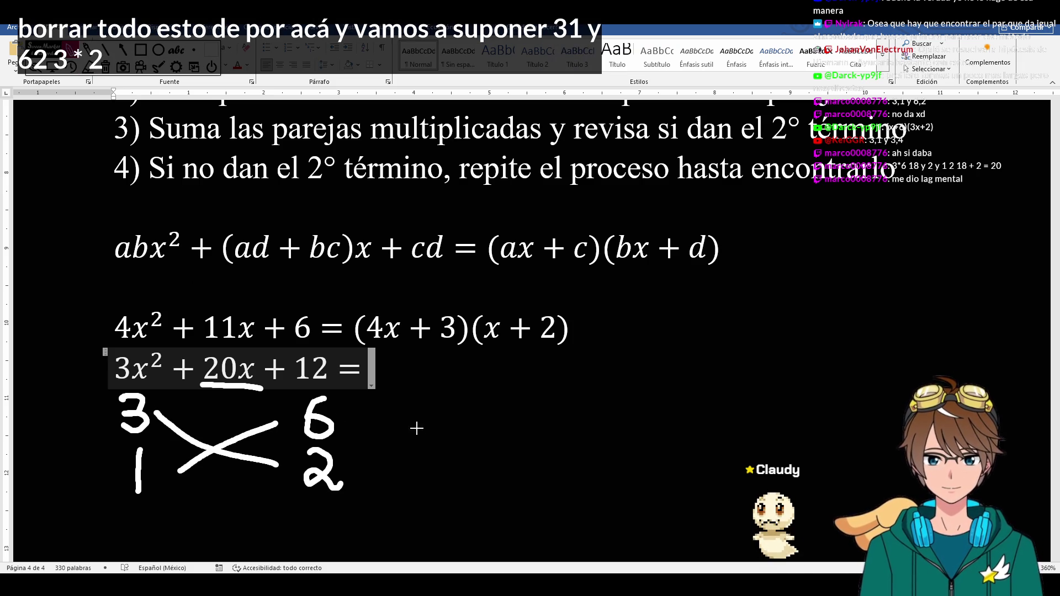
drag(415, 406, 406, 480)
mouse_move(424, 440)
mouse_down()
mouse_move(426, 463)
mouse_move(500, 457)
mouse_up()
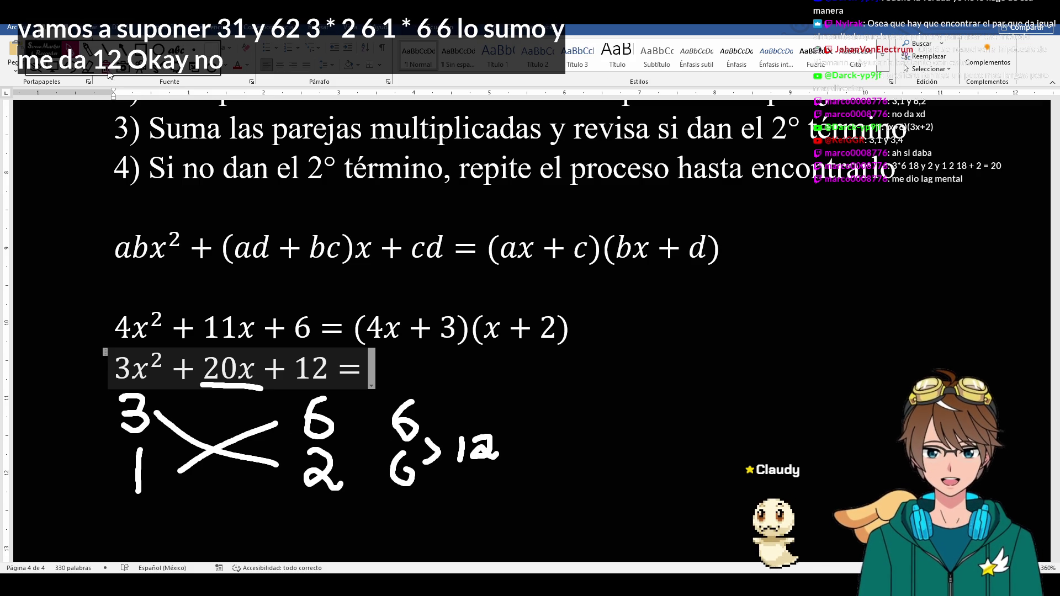
click(70, 49)
drag(222, 419, 209, 440)
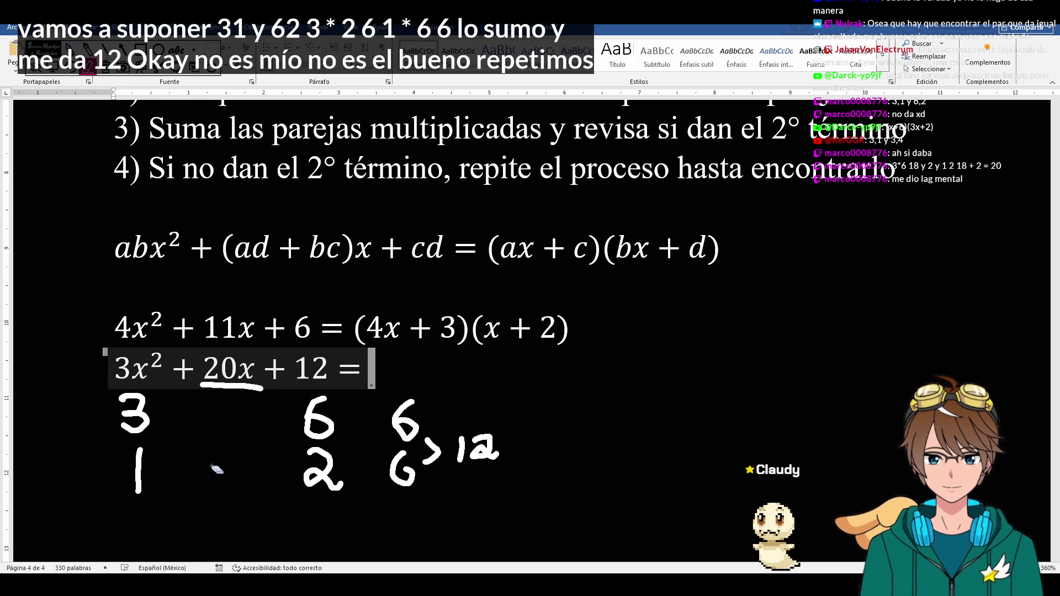
drag(406, 414, 498, 452)
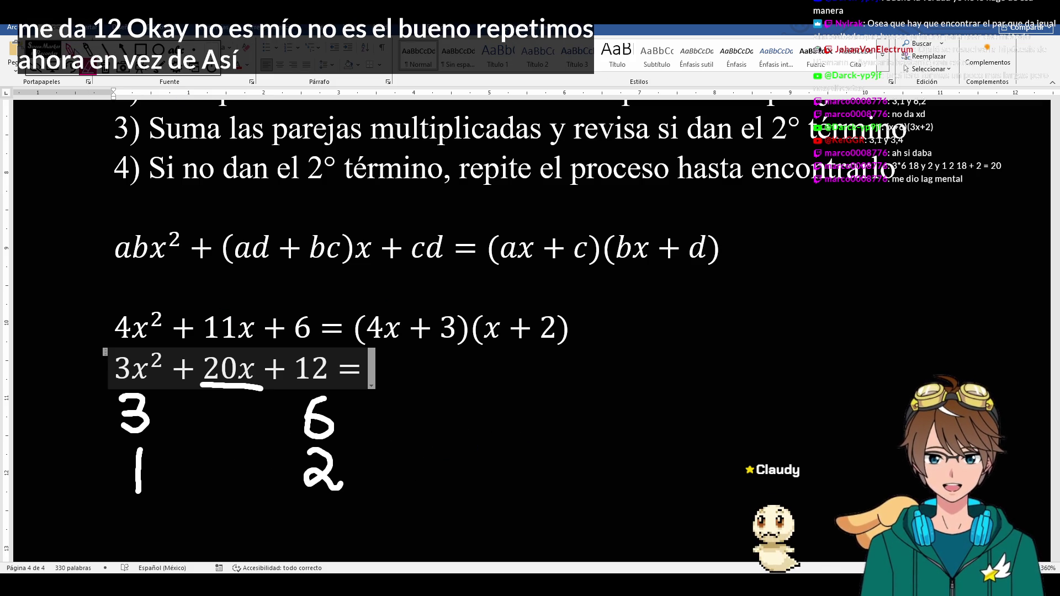
- Link 3–6 and 1–2 to get 18+2=20 and add grey diagonals 3→2, 1→6
drag(164, 420, 275, 423)
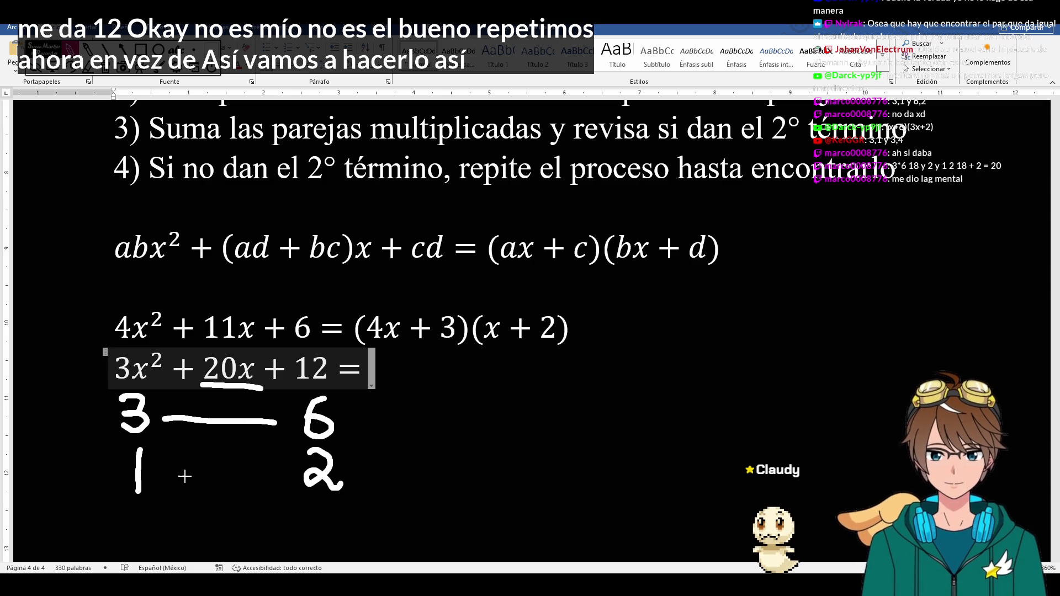
drag(166, 479, 284, 482)
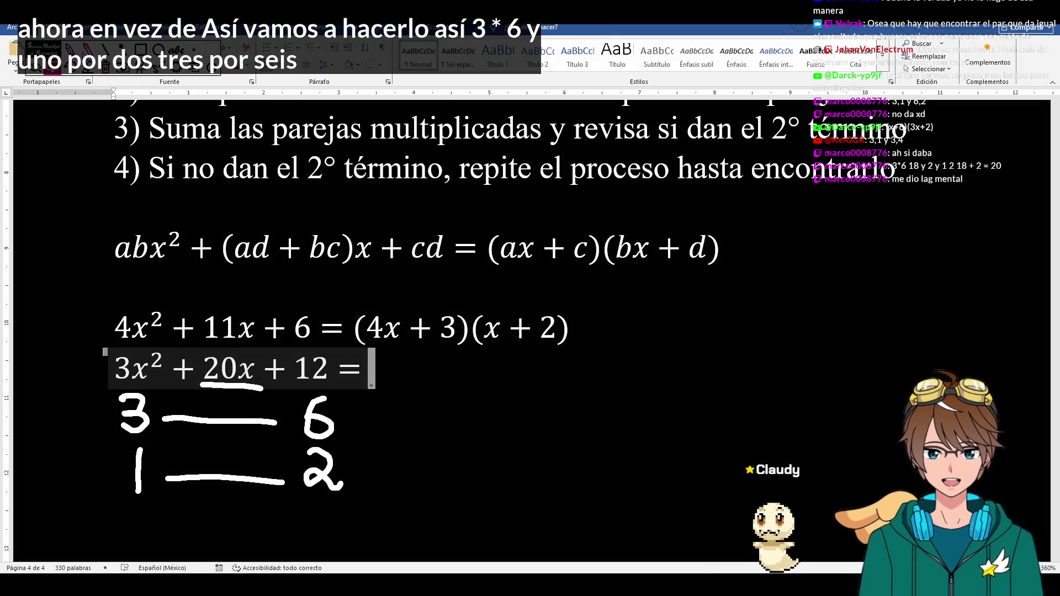
drag(403, 400, 406, 436)
mouse_move(429, 402)
mouse_down()
mouse_move(423, 431)
mouse_move(438, 477)
mouse_up()
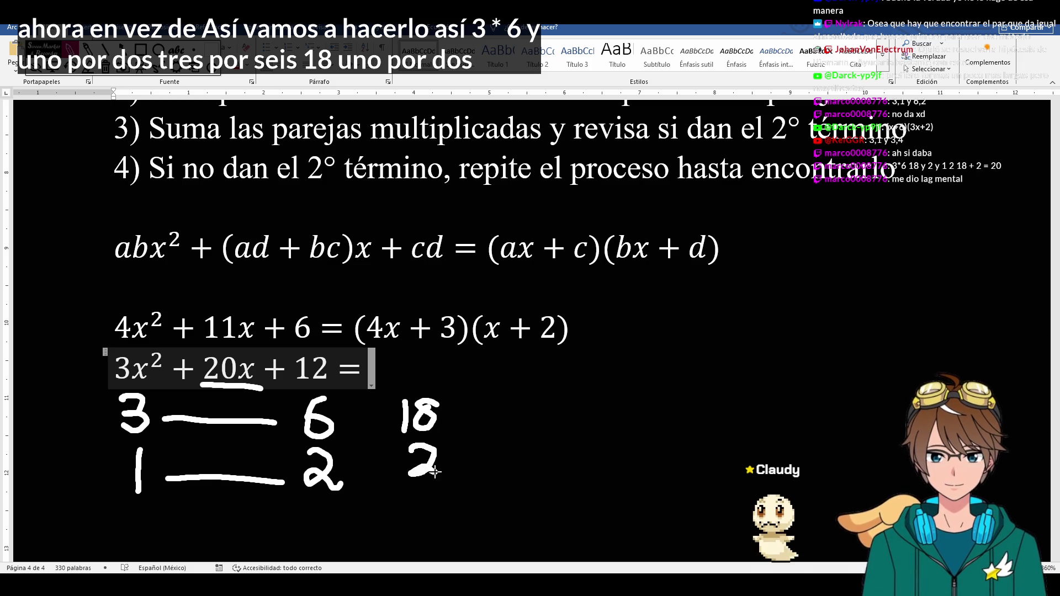
mouse_move(451, 425)
mouse_down()
mouse_move(460, 437)
mouse_move(451, 451)
mouse_move(507, 431)
mouse_move(510, 459)
mouse_move(510, 432)
mouse_up()
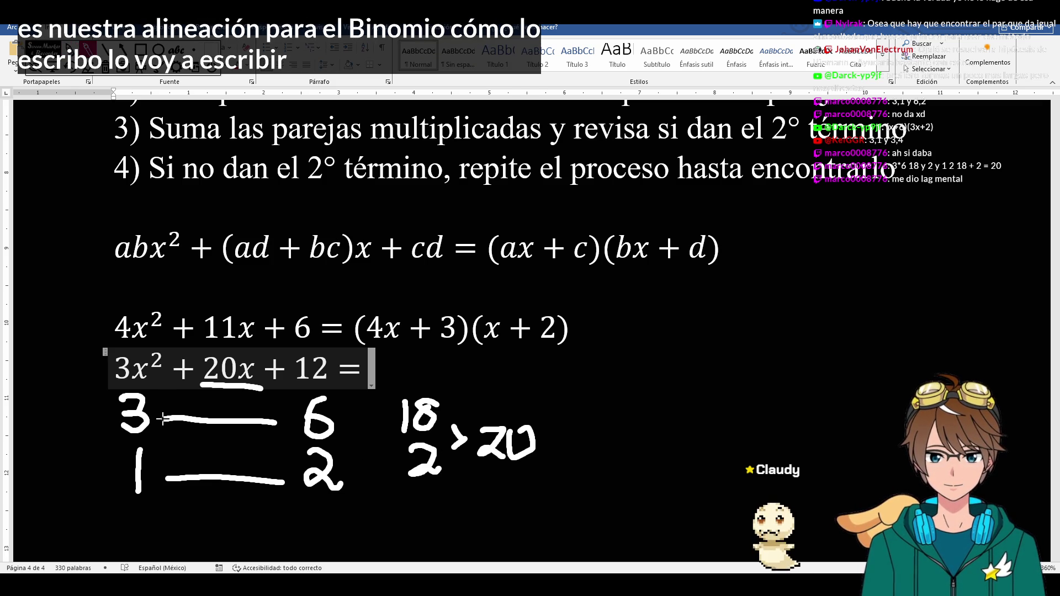
drag(163, 420, 224, 444)
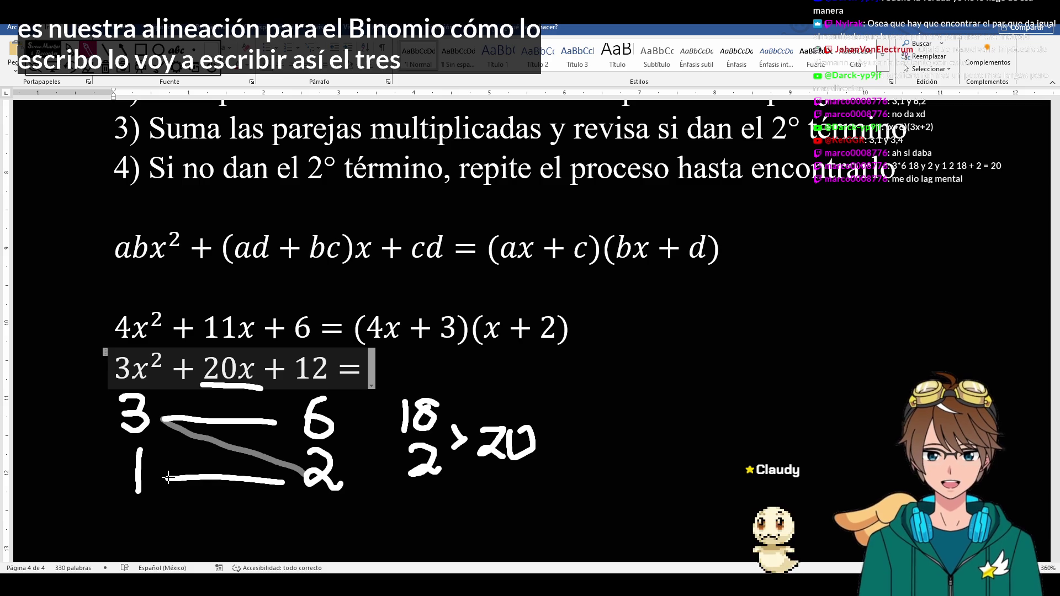
drag(167, 478, 284, 423)
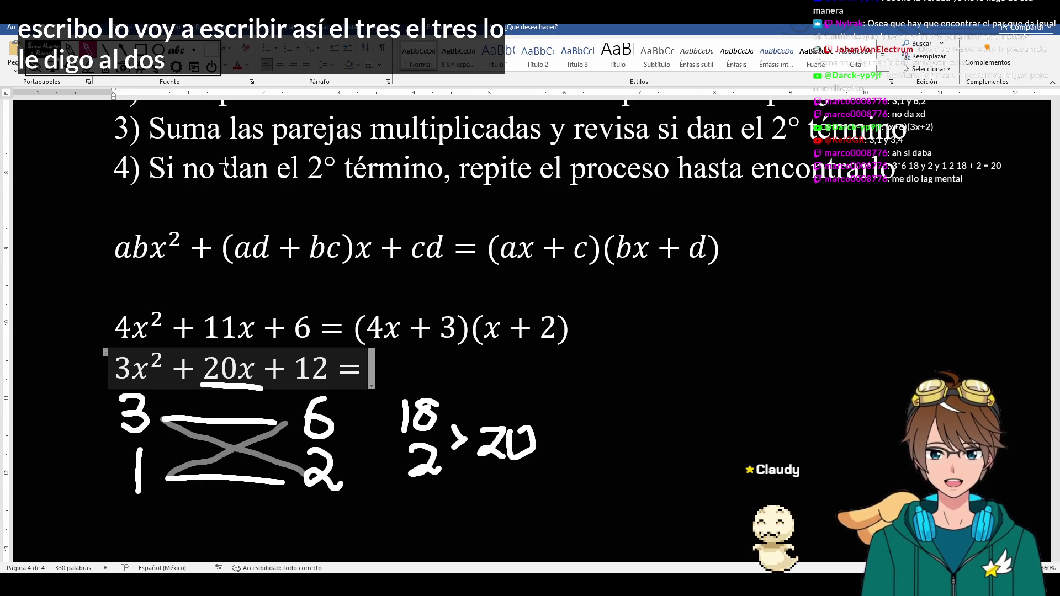
- Complete the line as =(3x+2)(x+6), erase the 18/2/20 note and arc the outer terms
click(365, 368)
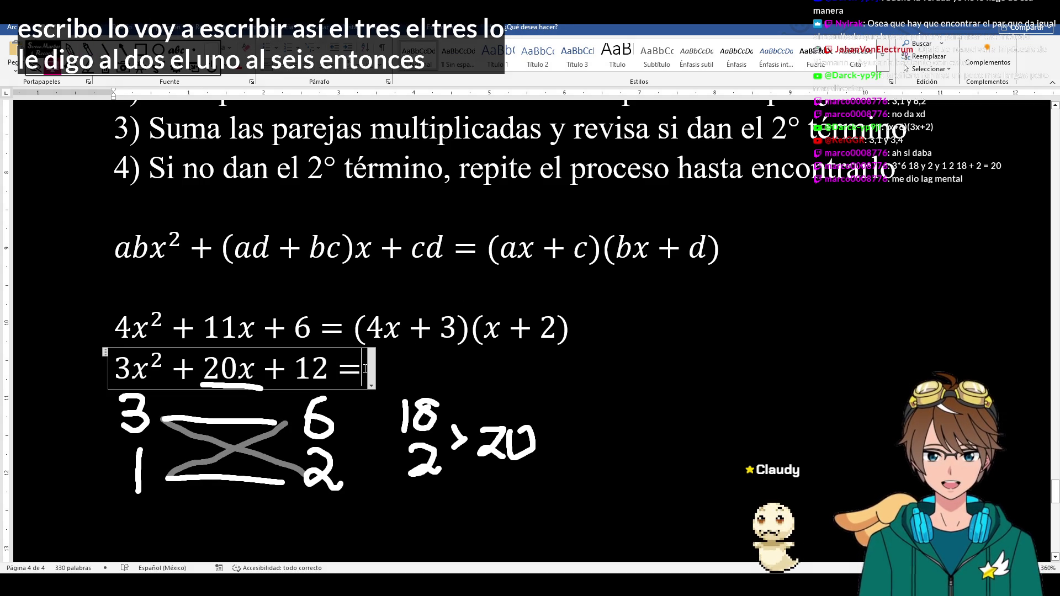
text(()
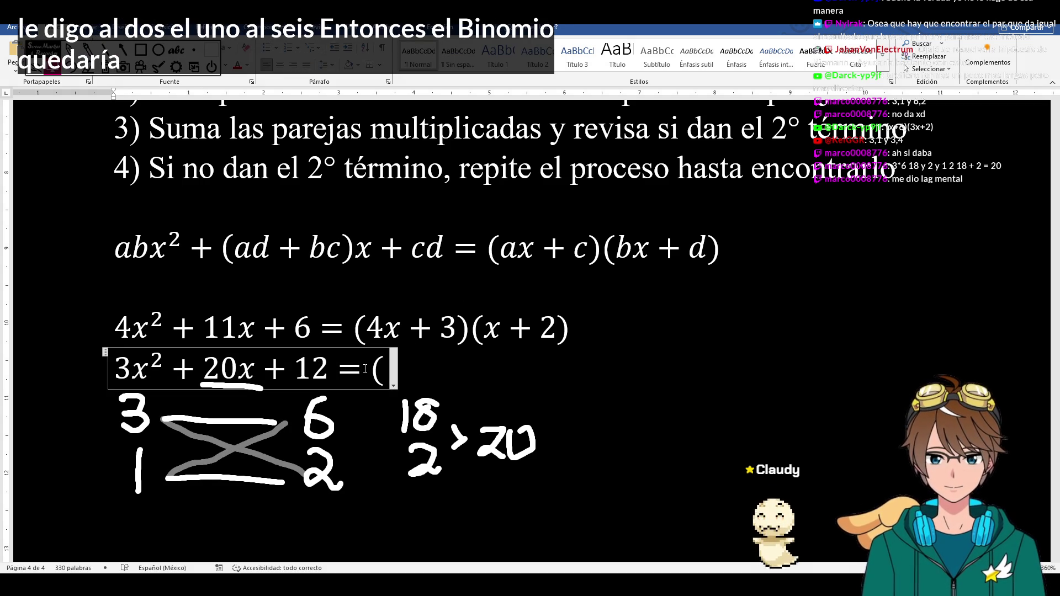
text(3x + 2)(x + 6))
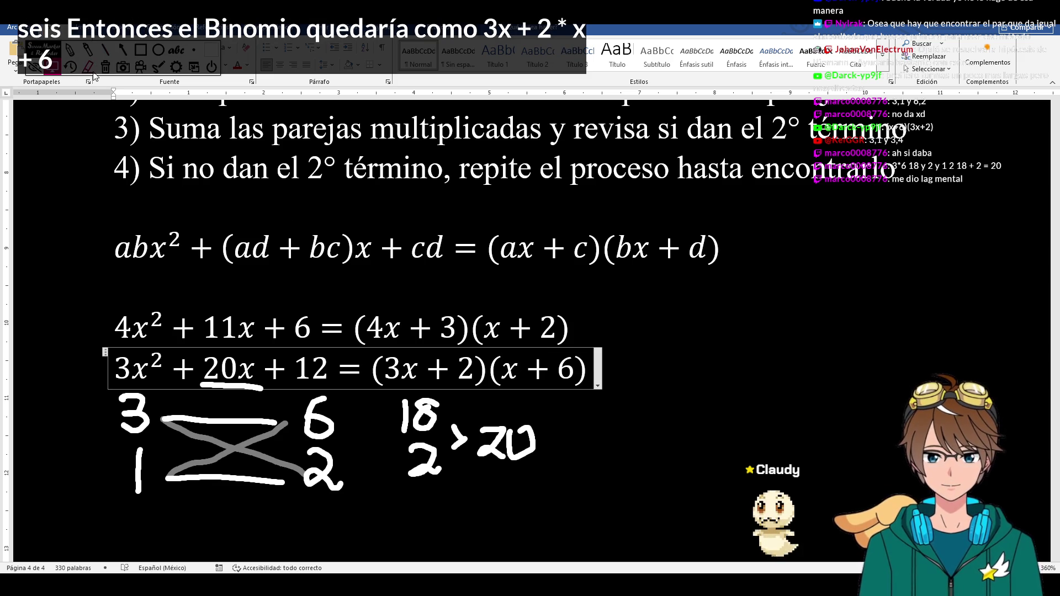
click(94, 76)
click(424, 414)
click(497, 444)
click(425, 460)
click(404, 416)
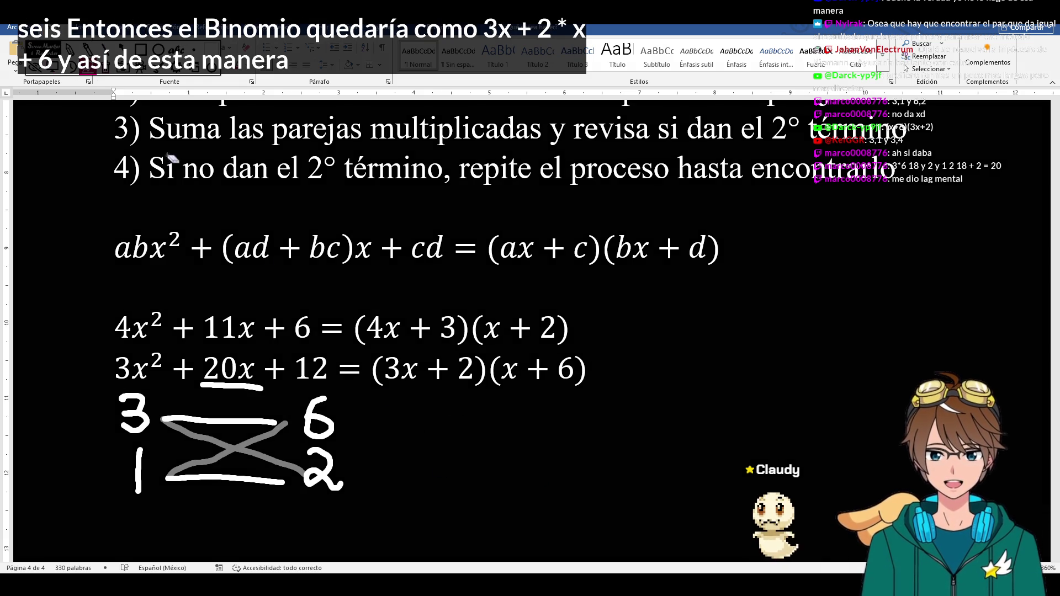
drag(400, 383, 570, 390)
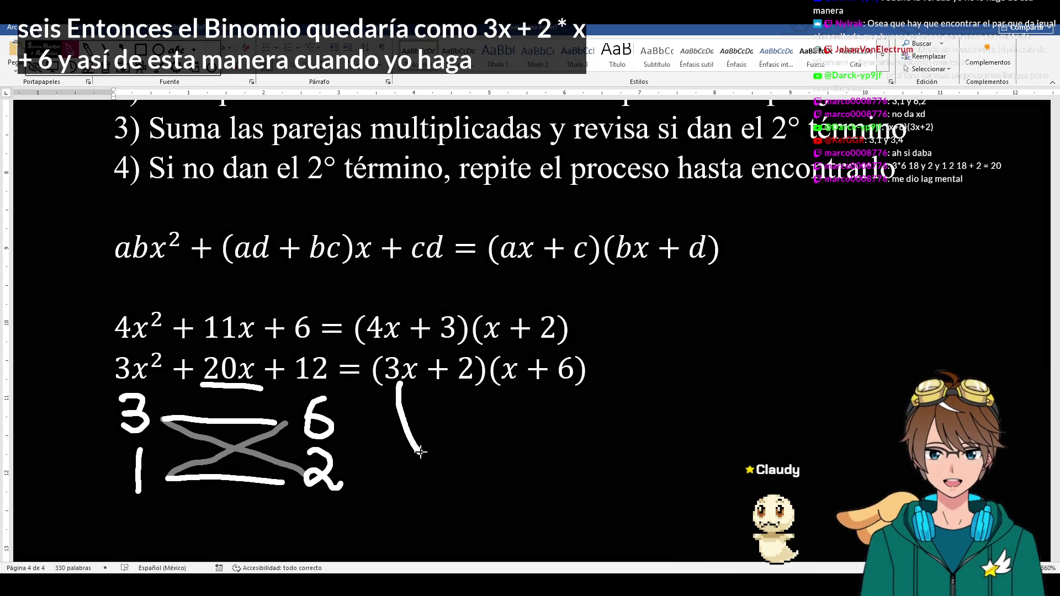
- Arc the inner terms under (3x+2)(x+6), then clear all ink from the page
drag(468, 388, 505, 387)
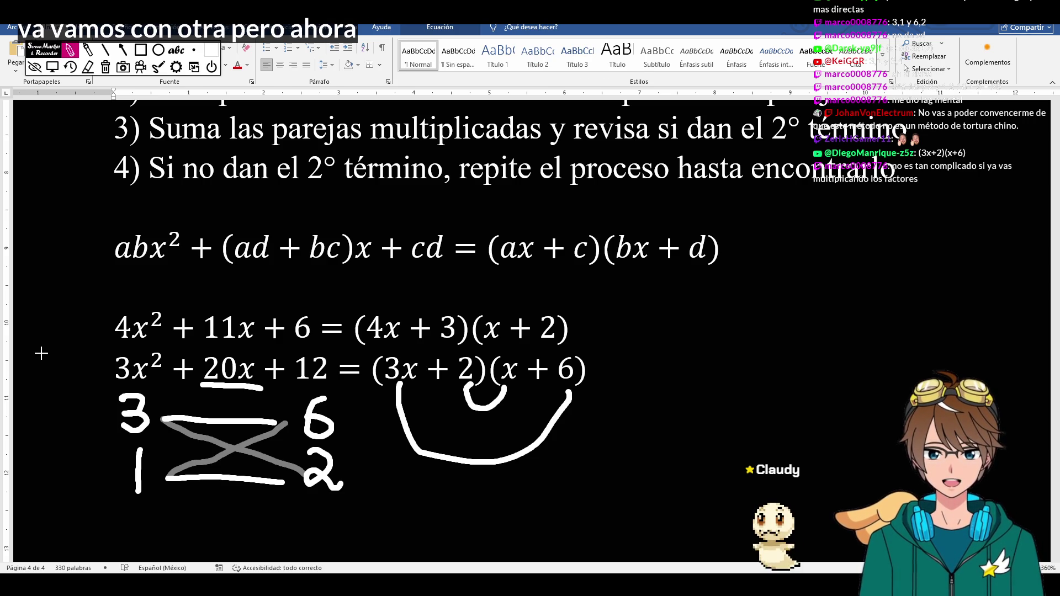
click(106, 66)
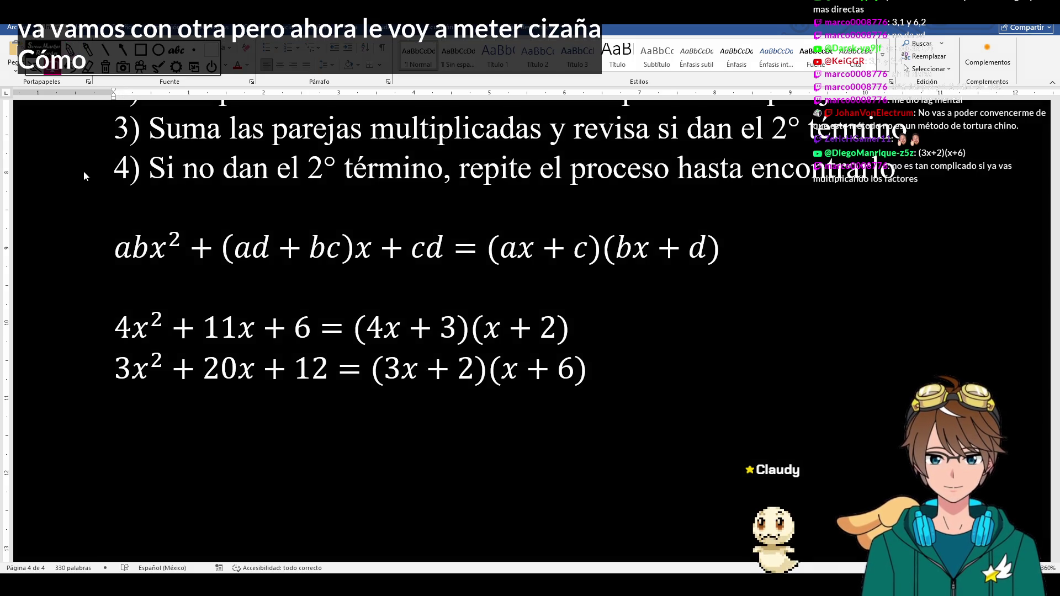
- Paste a copy of 3x²+20x+12 onto a new third line beneath the factored equations
click(320, 369)
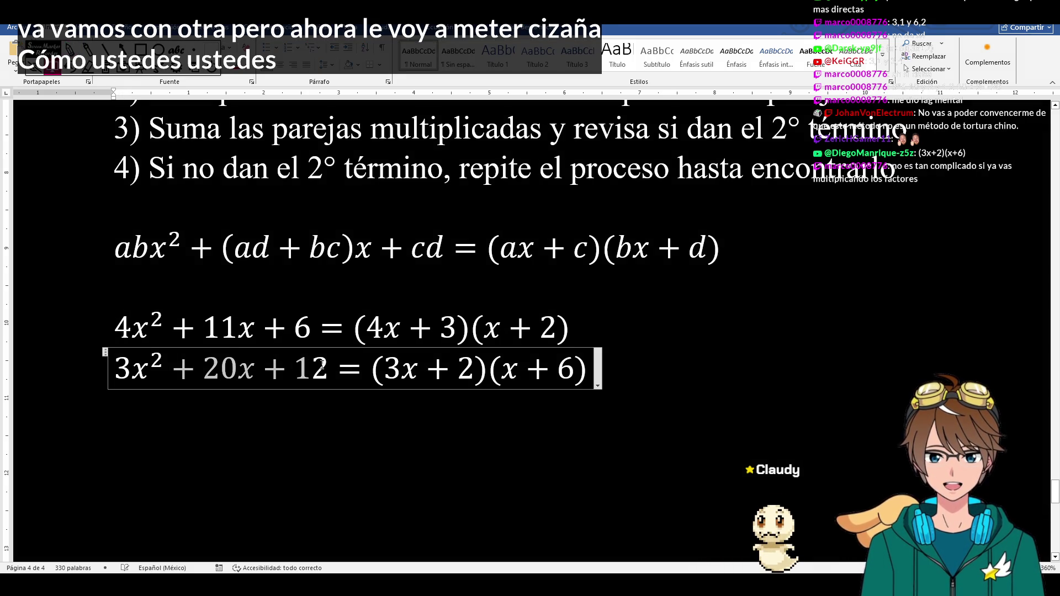
click(154, 420)
key(Return)
key(ctrl+v)
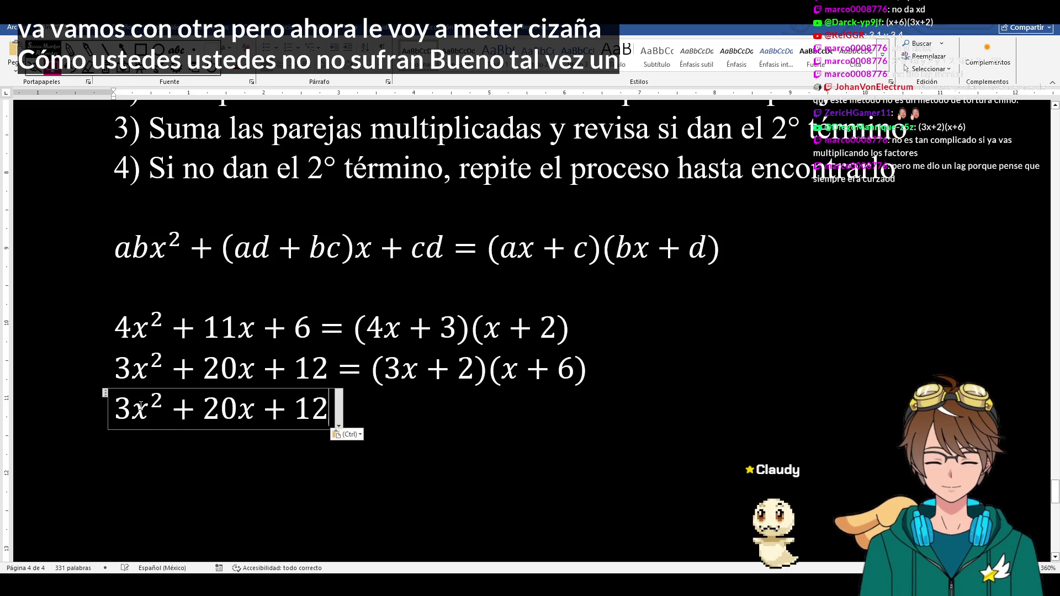
click(132, 409)
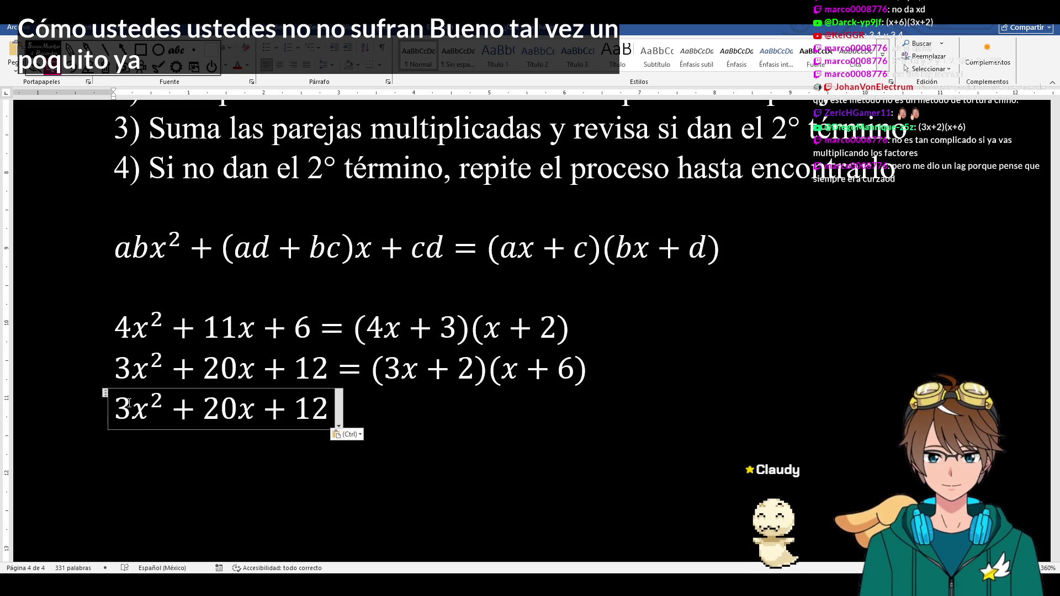
- Edit the copied trinomial's 3, +, 20 and 12 so it reads 2x²−7x+5
key(BackSpace)
text(2)
key(Right)
key(Right)
key(Right)
key(Right)
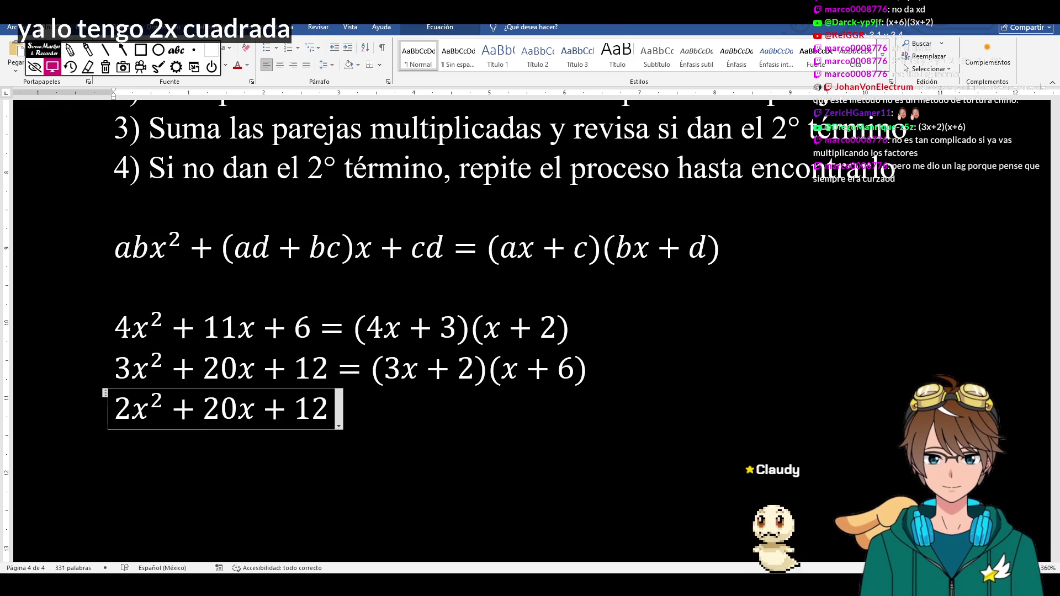
key(Delete)
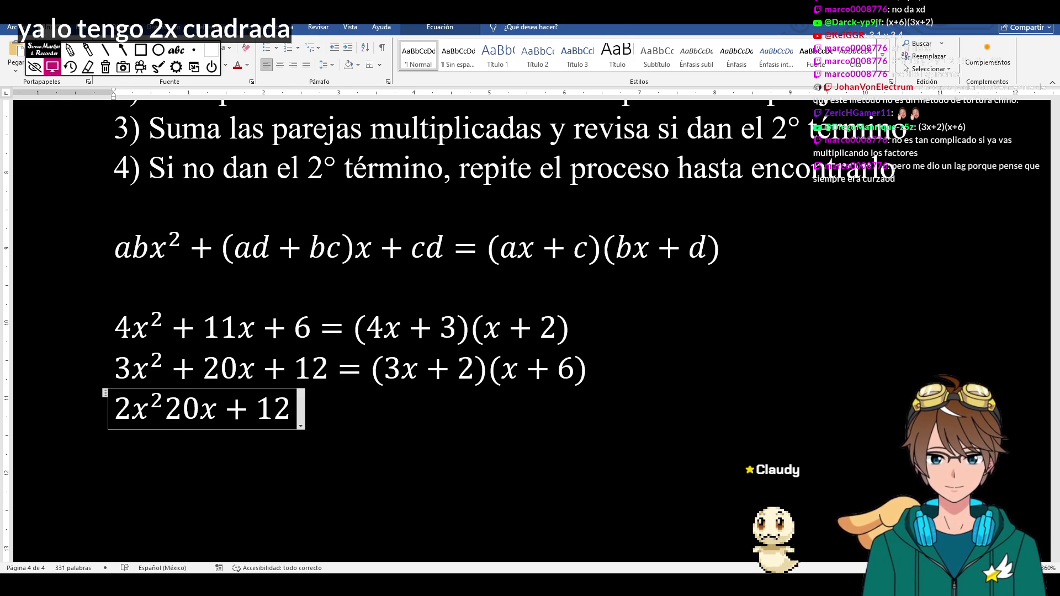
text(-)
key(Right)
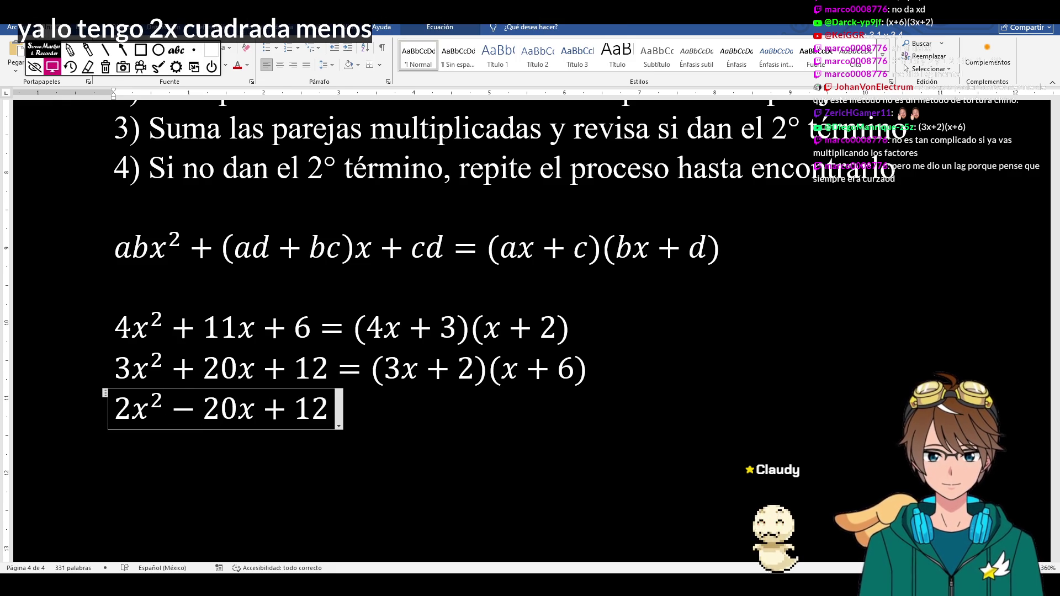
key(BackSpace)
key(BackSpace)
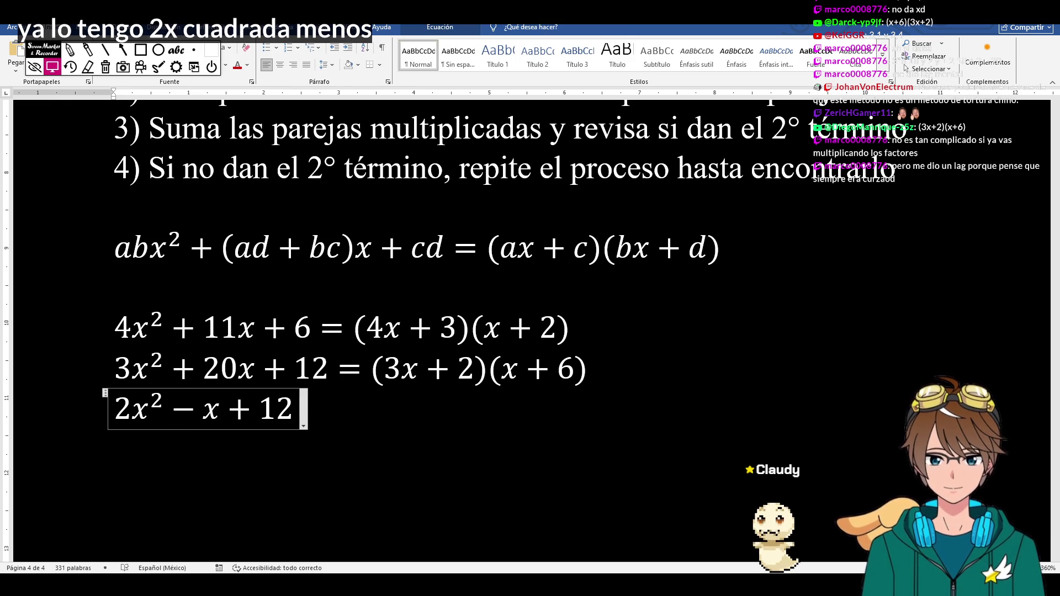
text(7)
key(Right)
key(Right)
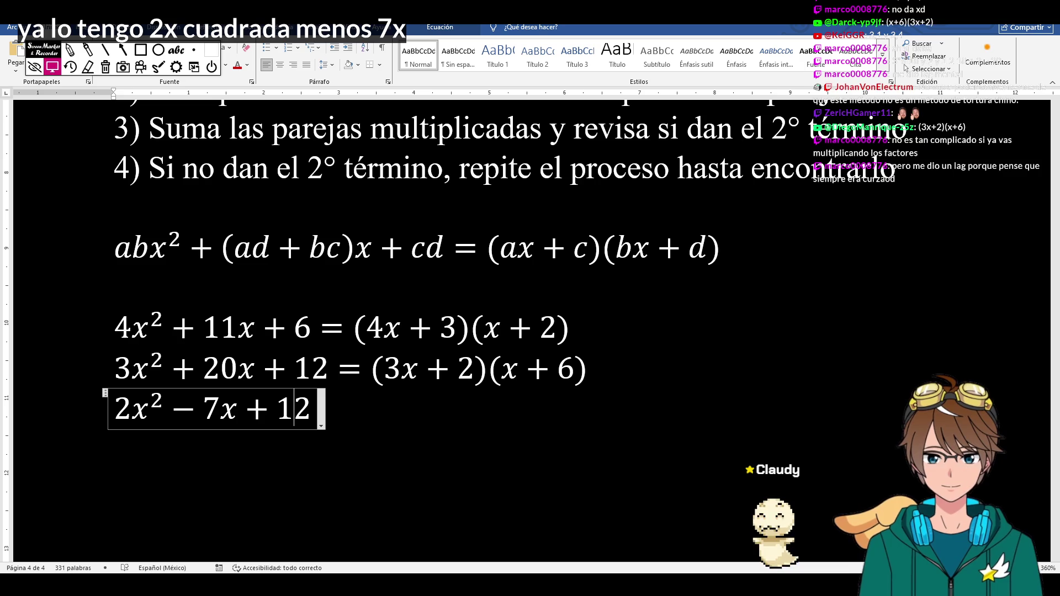
key(BackSpace)
key(BackSpace)
text(5)
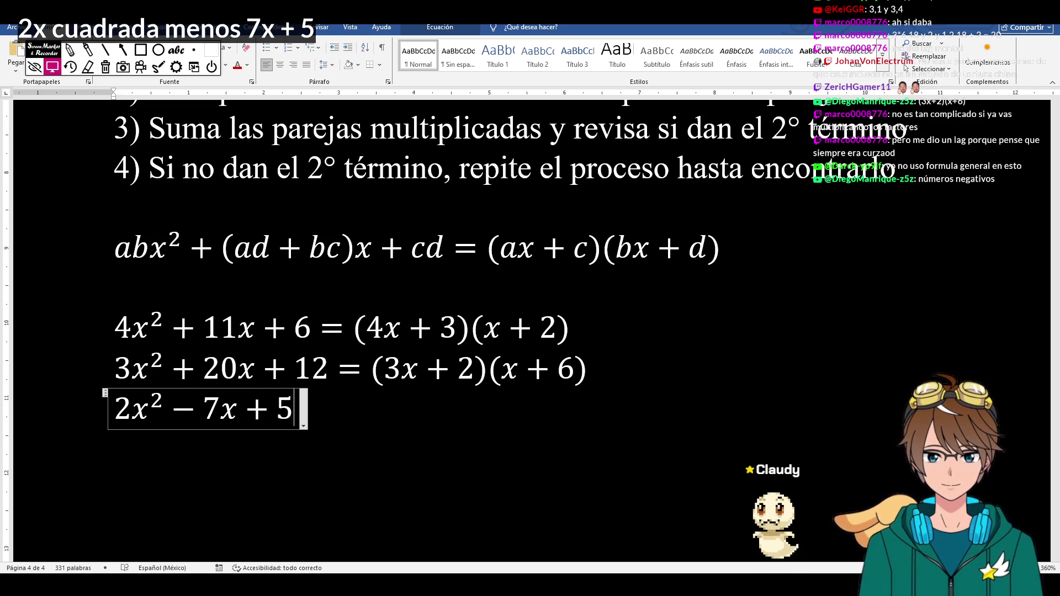
scroll(414, 332, down, 3)
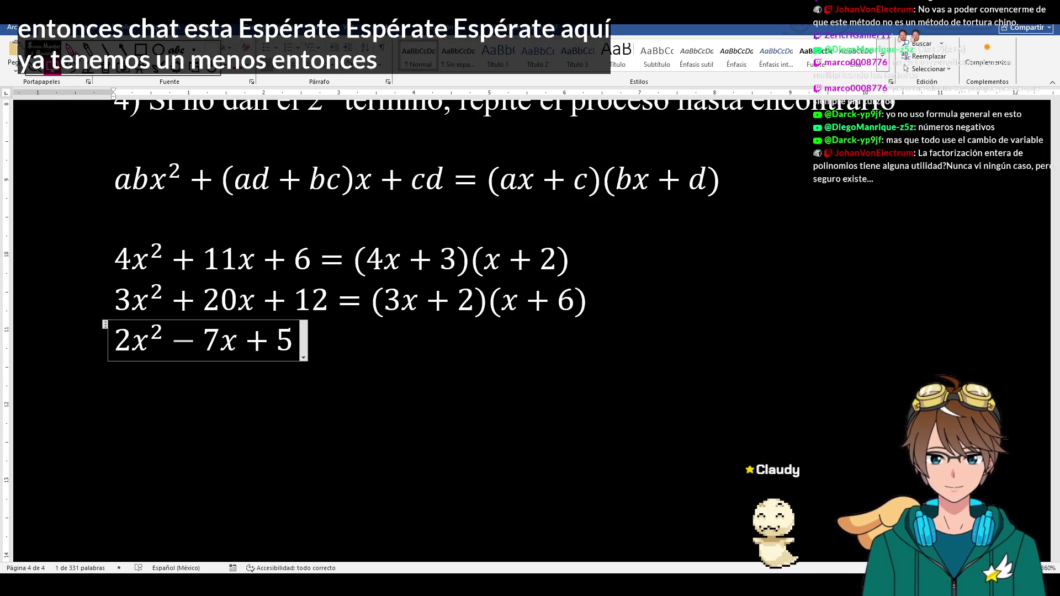
- Ink the factor pairs 2 over 1 and 5 over 1 beneath 2x²−7x+5
click(146, 383)
mouse_move(124, 376)
mouse_down()
mouse_move(151, 407)
mouse_move(129, 448)
mouse_up()
mouse_move(315, 372)
mouse_down()
mouse_move(293, 400)
mouse_move(304, 464)
mouse_up()
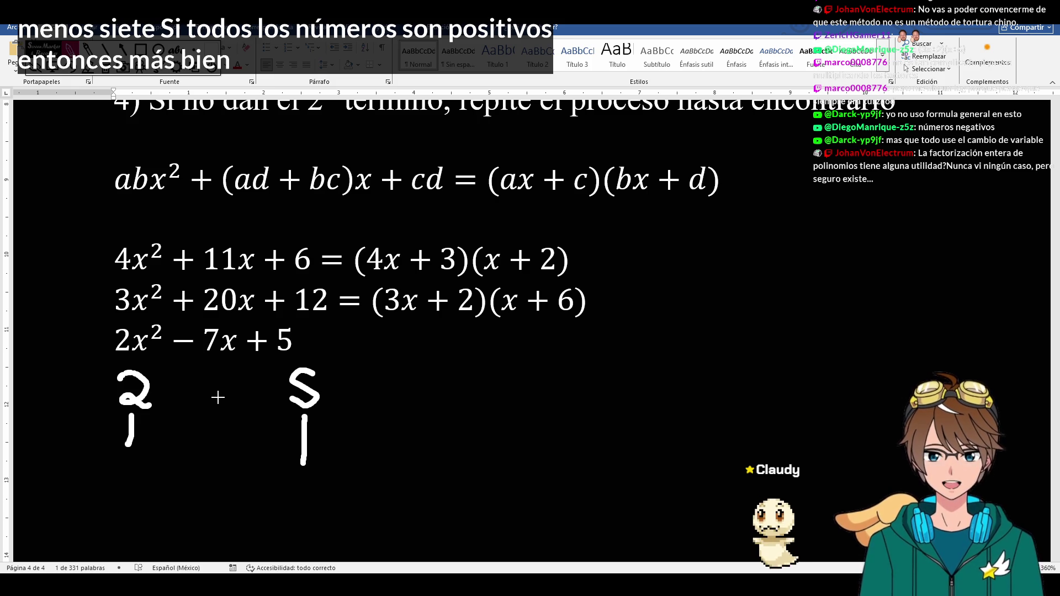
drag(128, 459, 133, 439)
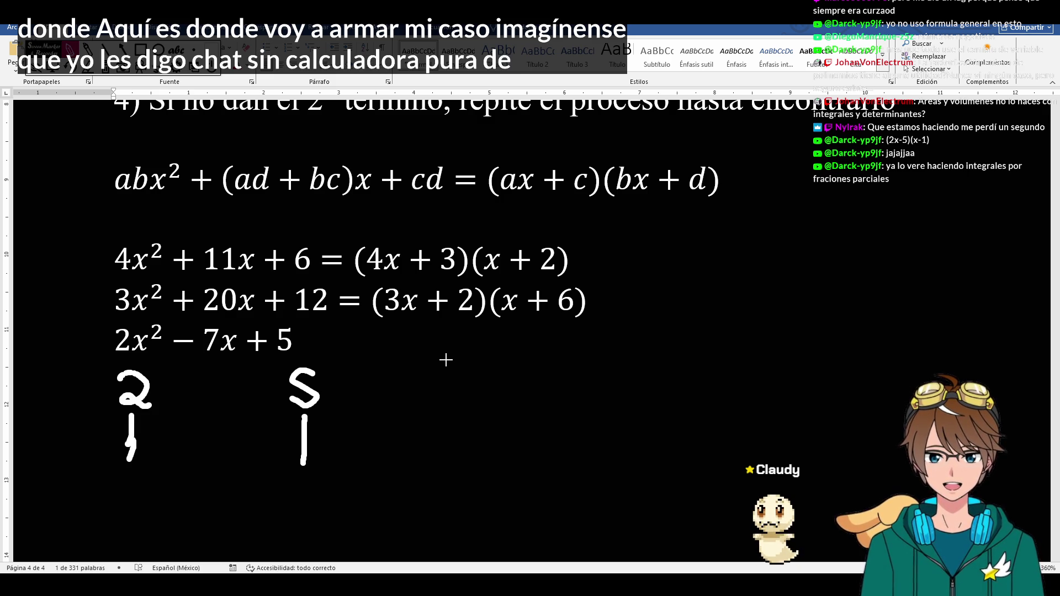
- Handwrite the product 104 × 205 in the middle of the page
mouse_move(440, 358)
mouse_down()
mouse_move(440, 408)
mouse_move(465, 358)
mouse_move(487, 381)
mouse_move(520, 377)
mouse_up()
mouse_move(513, 359)
mouse_down()
mouse_move(514, 396)
mouse_move(557, 409)
mouse_up()
drag(557, 369, 530, 406)
drag(583, 364, 603, 406)
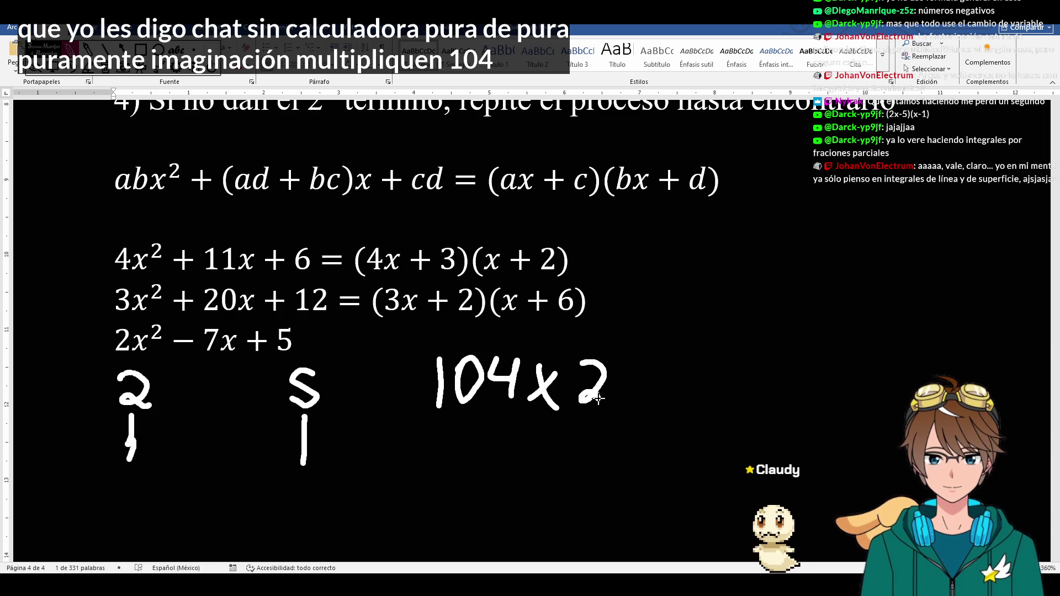
drag(631, 371, 663, 405)
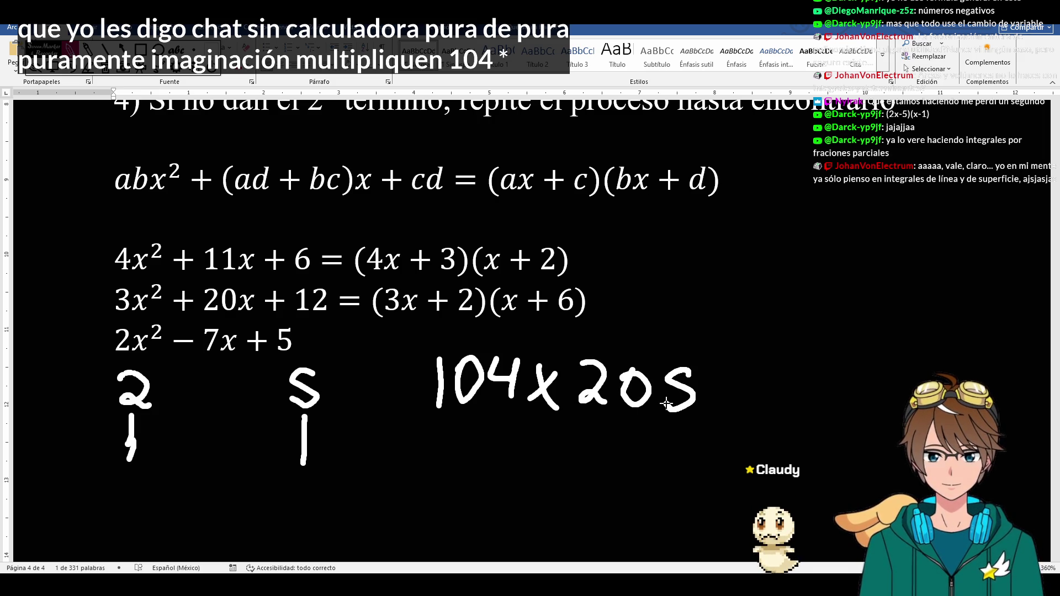
- Write 205 stacked over ×104 with an underline at the right edge
drag(783, 178, 771, 216)
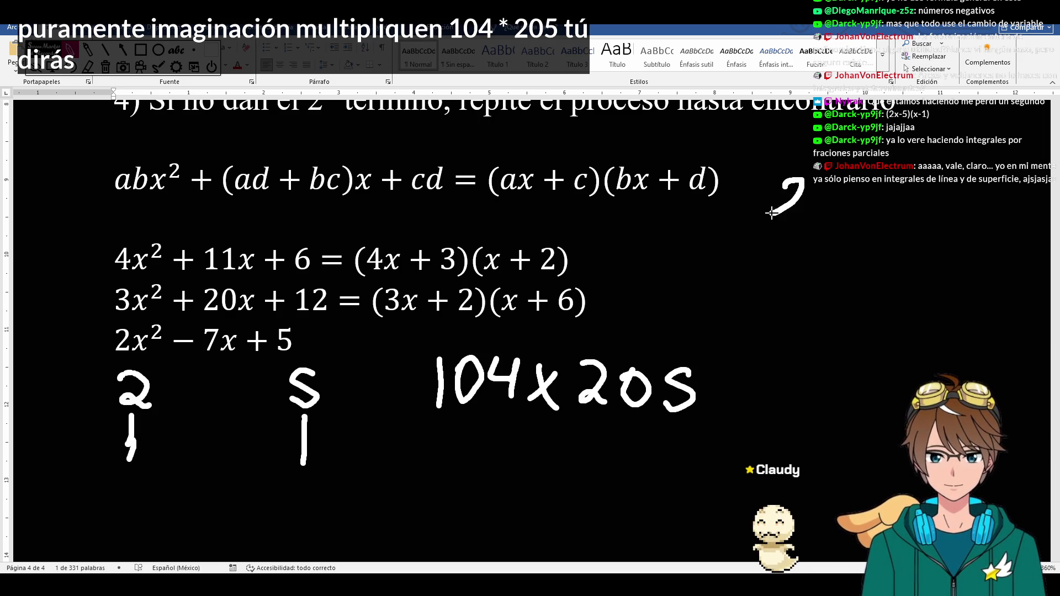
mouse_move(808, 181)
mouse_down()
mouse_move(833, 214)
mouse_move(789, 264)
mouse_up()
mouse_move(812, 228)
mouse_down()
mouse_move(804, 253)
mouse_move(829, 253)
mouse_up()
drag(843, 245, 842, 269)
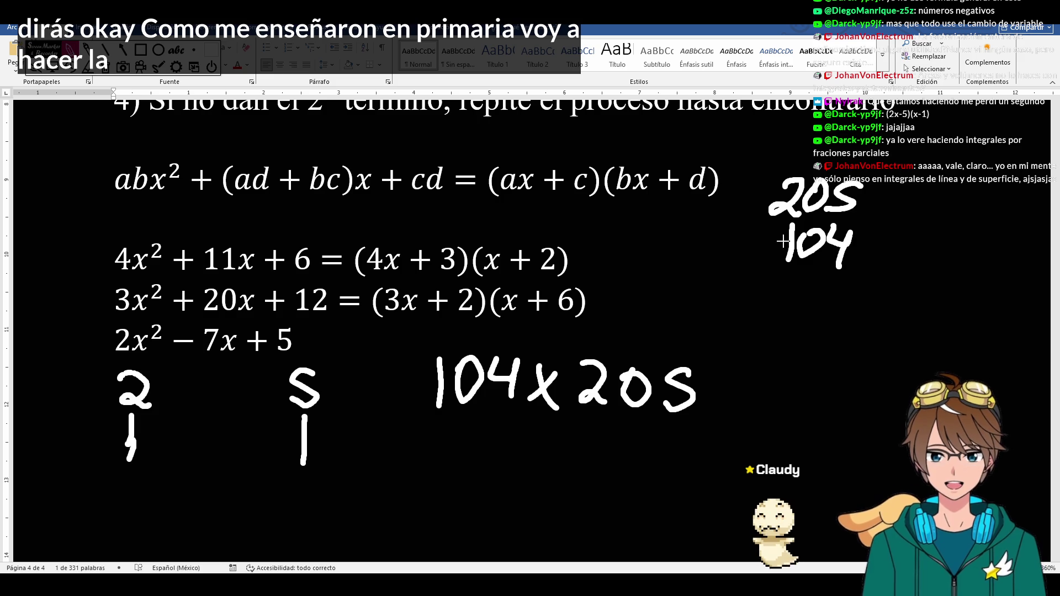
drag(774, 231, 741, 255)
mouse_move(746, 233)
mouse_down()
mouse_move(779, 255)
mouse_move(862, 275)
mouse_up()
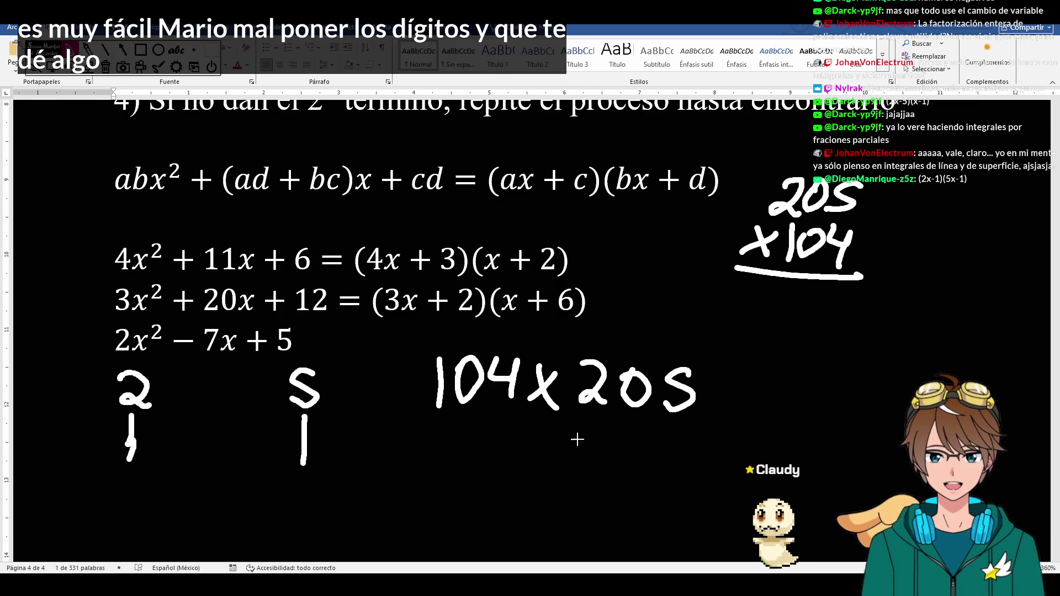
- Handwrite the expansion (100+4)(200+5) below the product
mouse_move(381, 440)
mouse_down()
mouse_move(371, 488)
mouse_move(424, 479)
mouse_up()
mouse_move(462, 447)
mouse_down()
mouse_move(463, 481)
mouse_move(513, 461)
mouse_move(488, 483)
mouse_up()
mouse_move(522, 447)
mouse_down()
mouse_move(552, 464)
mouse_move(557, 484)
mouse_move(622, 484)
mouse_move(635, 472)
mouse_move(644, 489)
mouse_up()
mouse_move(684, 452)
mouse_down()
mouse_move(683, 486)
mouse_move(730, 464)
mouse_move(718, 477)
mouse_up()
mouse_move(769, 452)
mouse_down()
mouse_move(739, 485)
mouse_move(779, 489)
mouse_up()
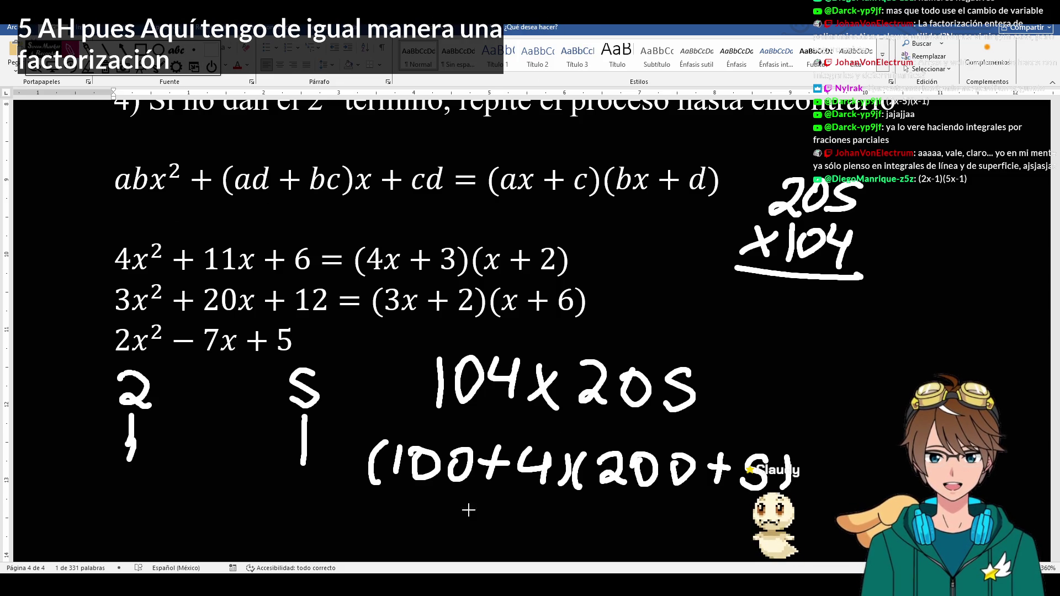
- Draw distribution arcs and an arrow at 2x²−7x+5, then clear all ink
drag(423, 496, 706, 512)
drag(423, 435, 738, 435)
drag(545, 439, 612, 442)
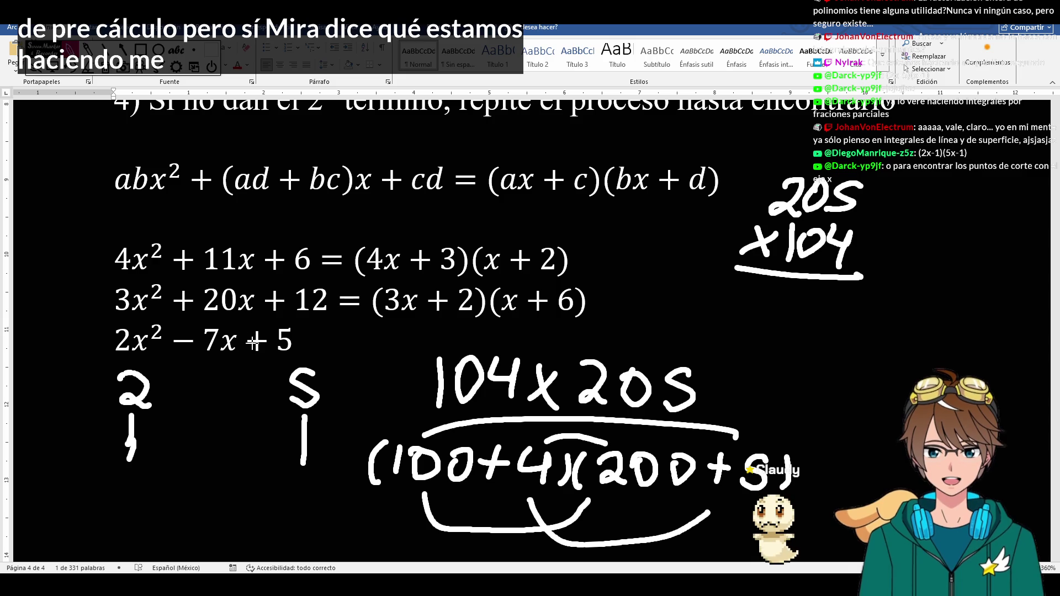
mouse_move(46, 338)
mouse_down()
mouse_move(88, 338)
mouse_move(70, 364)
mouse_up()
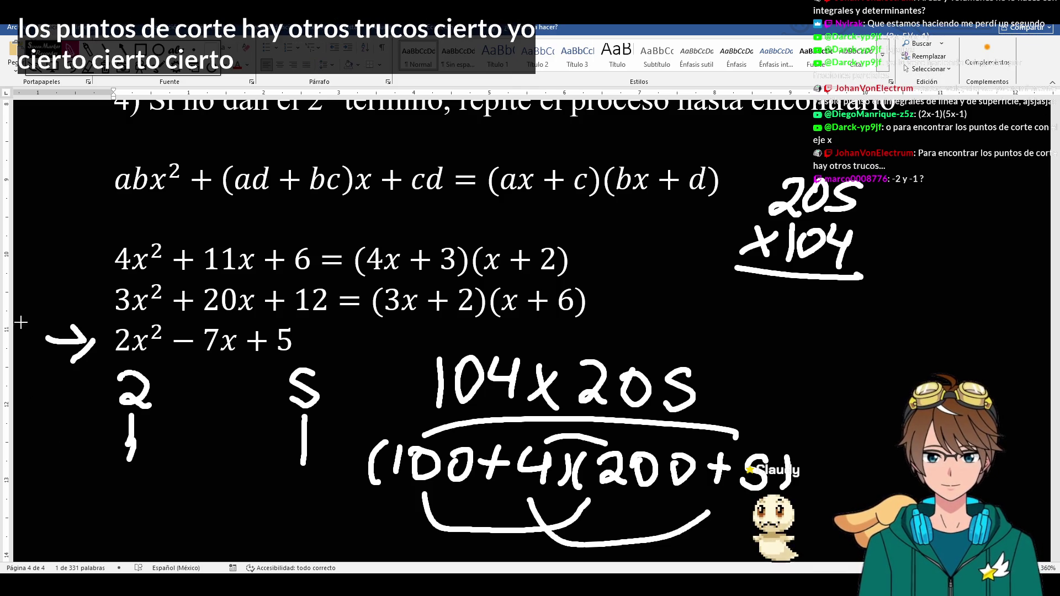
click(102, 79)
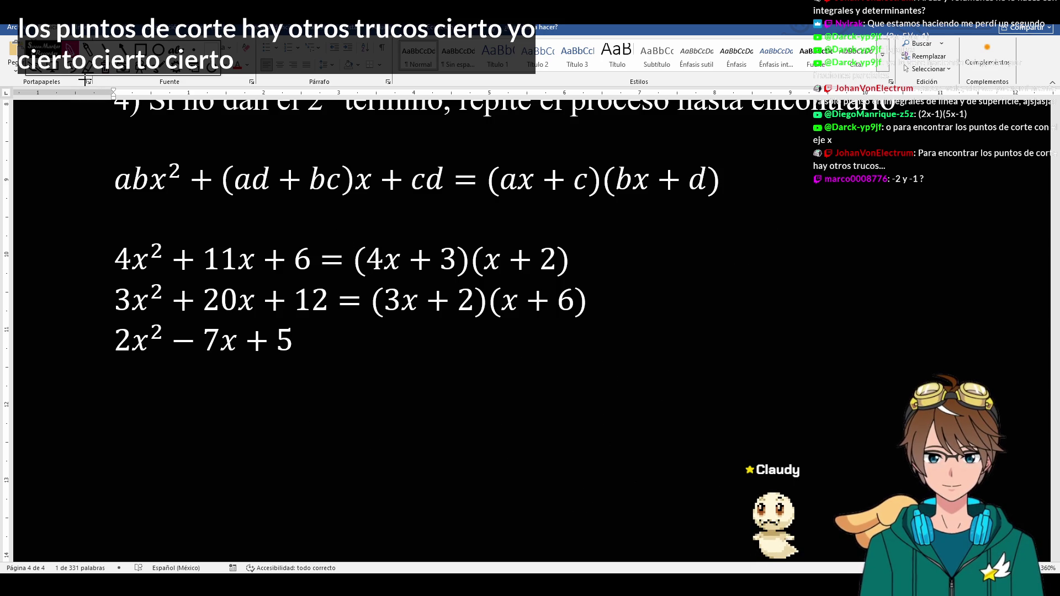
- Restore the ink, erase the multiplication work, and make the left factor pair −2 over −1
key(ctrl+z)
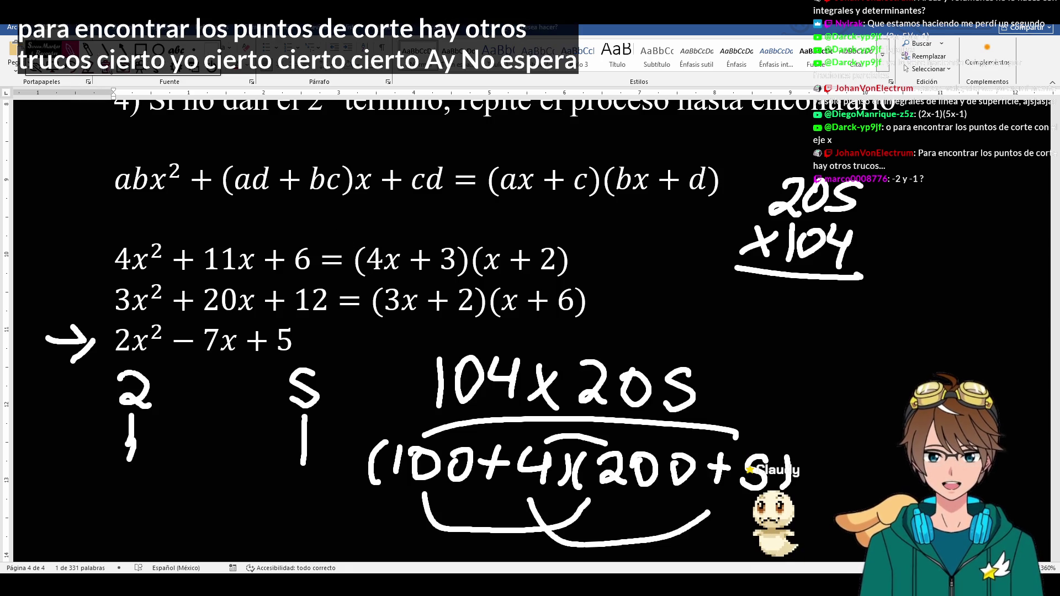
drag(472, 385, 618, 374)
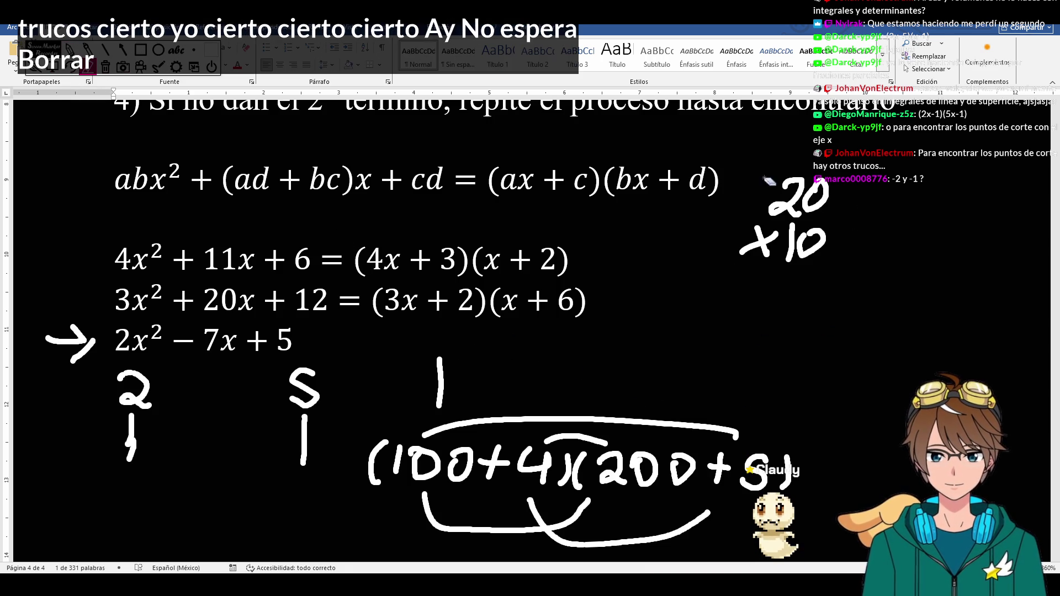
drag(816, 354, 754, 248)
mouse_move(559, 369)
mouse_down()
mouse_move(401, 444)
mouse_move(759, 464)
mouse_move(731, 470)
mouse_up()
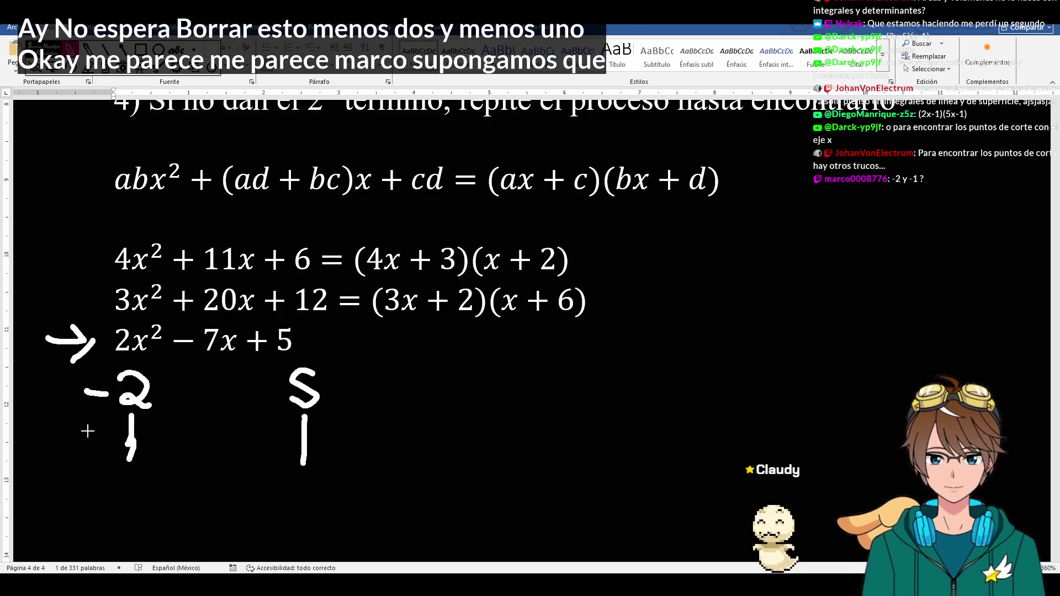
drag(83, 436, 118, 440)
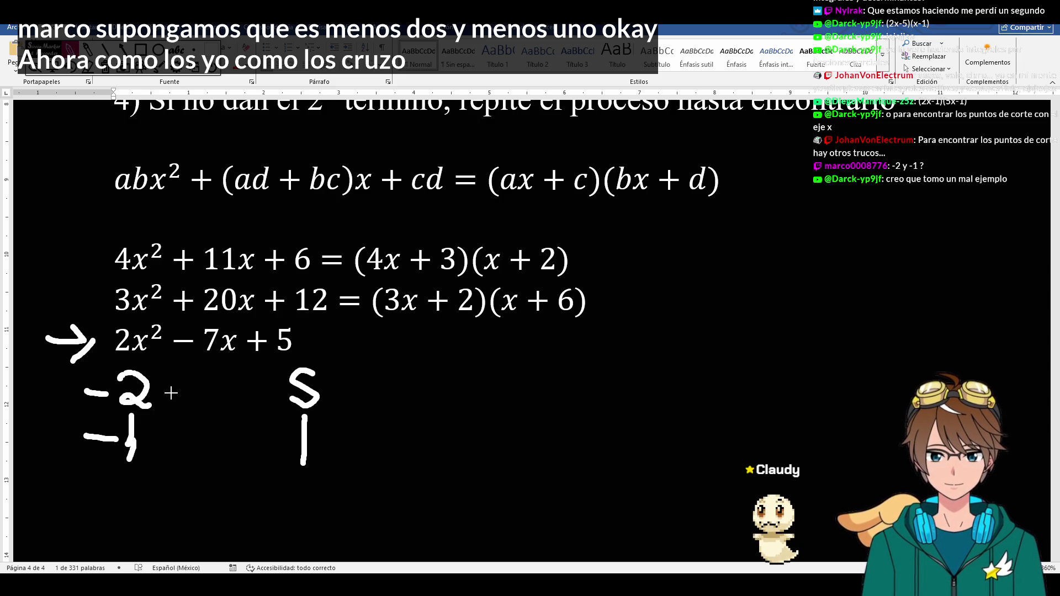
- Draw crossed diagonals linking −2/−1 with 5/1, replacing a first attempt
drag(171, 393, 249, 392)
drag(178, 436, 233, 432)
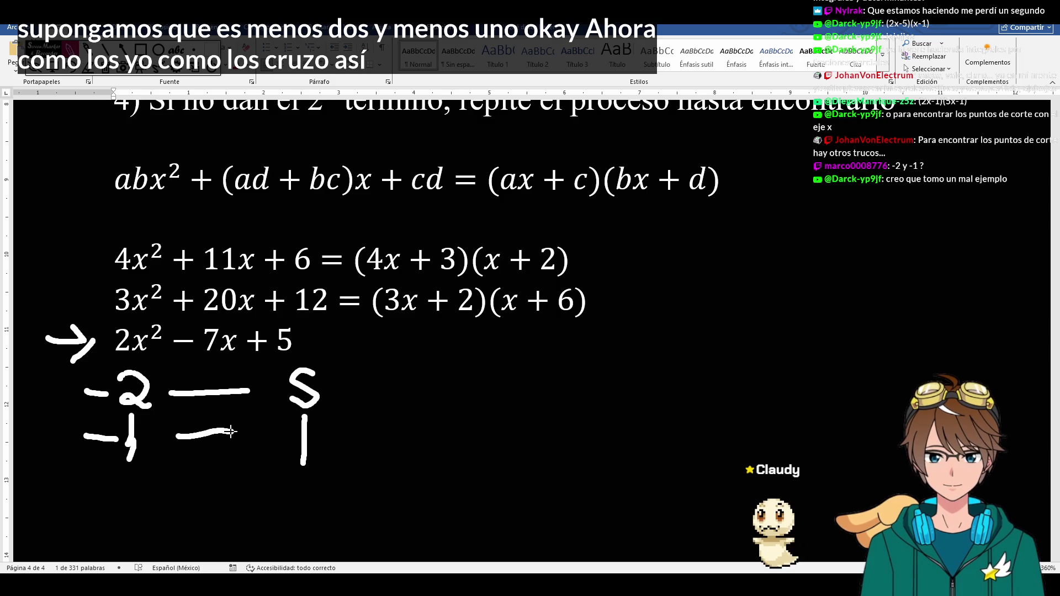
key(ctrl+z)
key(ctrl+z)
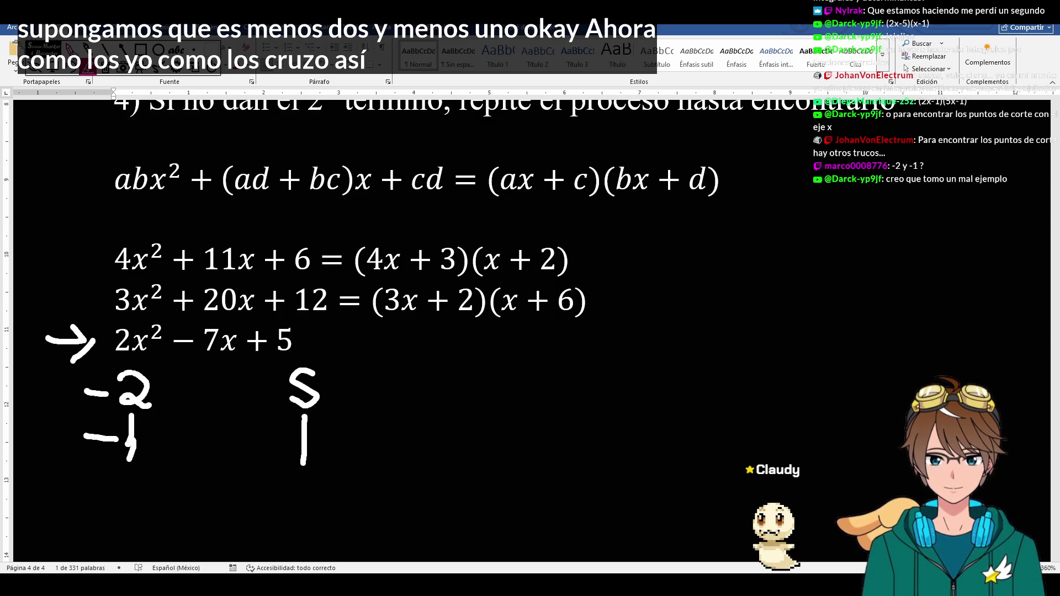
drag(187, 391, 231, 443)
drag(231, 396, 189, 443)
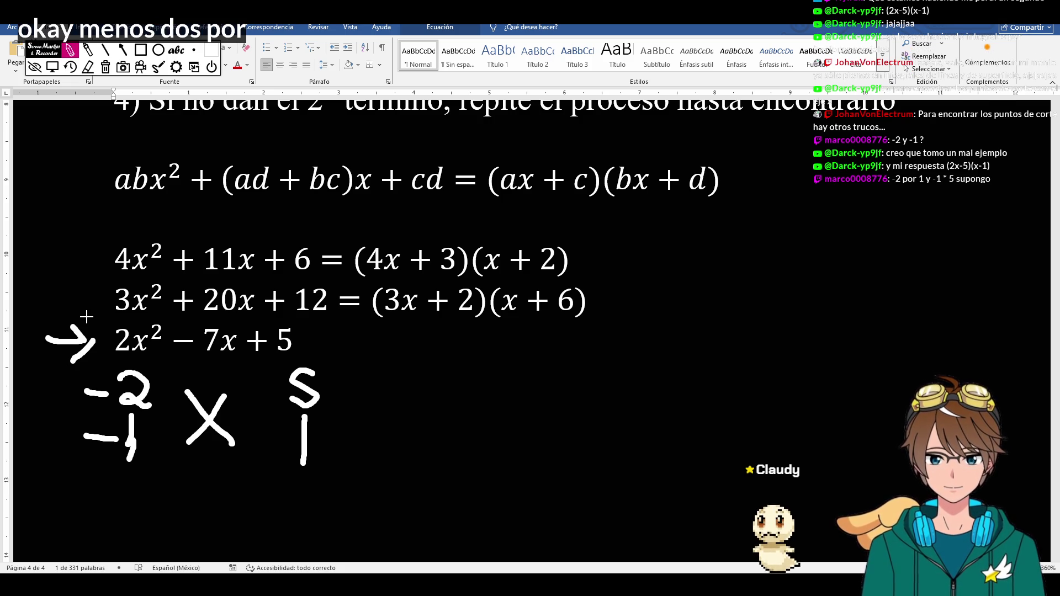
- Erase the cross and redraw it larger between the factor columns
click(103, 66)
drag(234, 400, 211, 429)
click(89, 66)
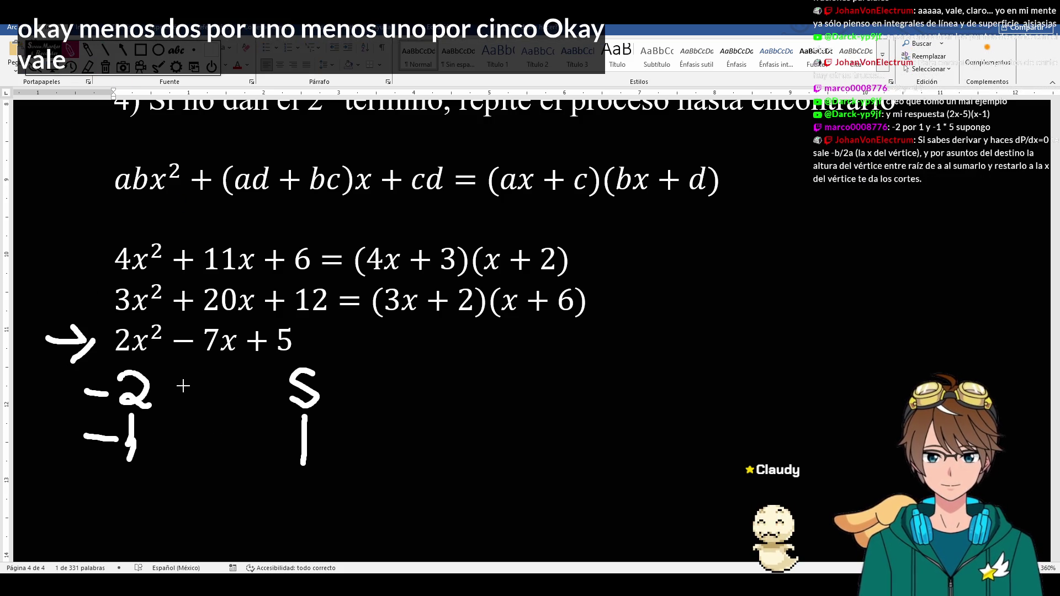
drag(170, 391, 259, 451)
drag(181, 447, 275, 394)
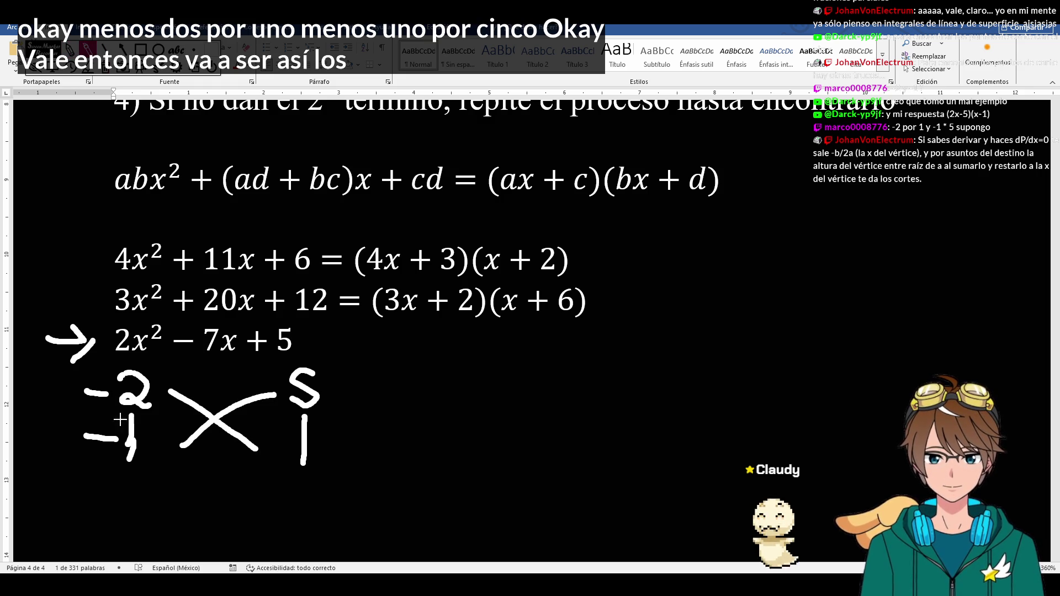
- Write the cross products −5 and −2 and their sum −7 beside the diagram
mouse_move(346, 448)
mouse_down()
mouse_move(381, 448)
mouse_move(422, 468)
mouse_up()
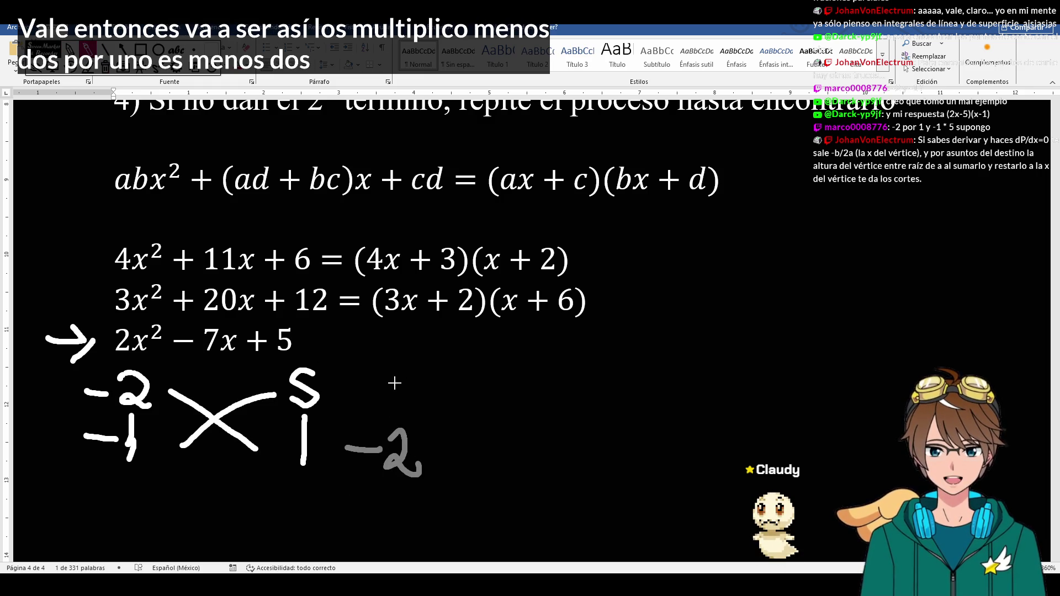
mouse_move(361, 383)
mouse_down()
mouse_move(396, 381)
mouse_move(396, 410)
mouse_move(497, 418)
mouse_move(534, 462)
mouse_up()
drag(511, 428, 545, 427)
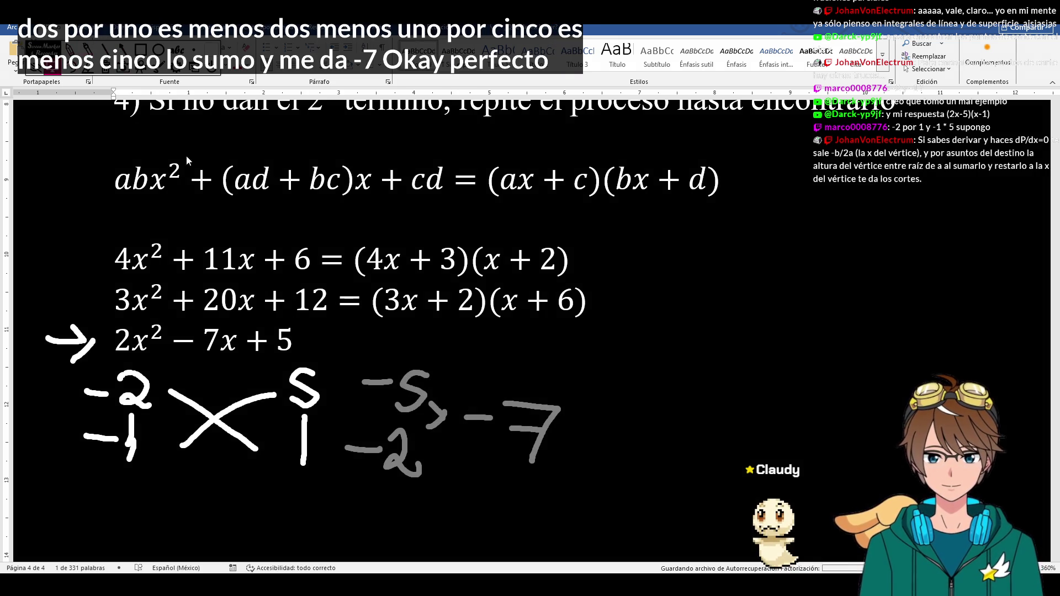
- Loop the cross diagram with ink arcs
click(303, 342)
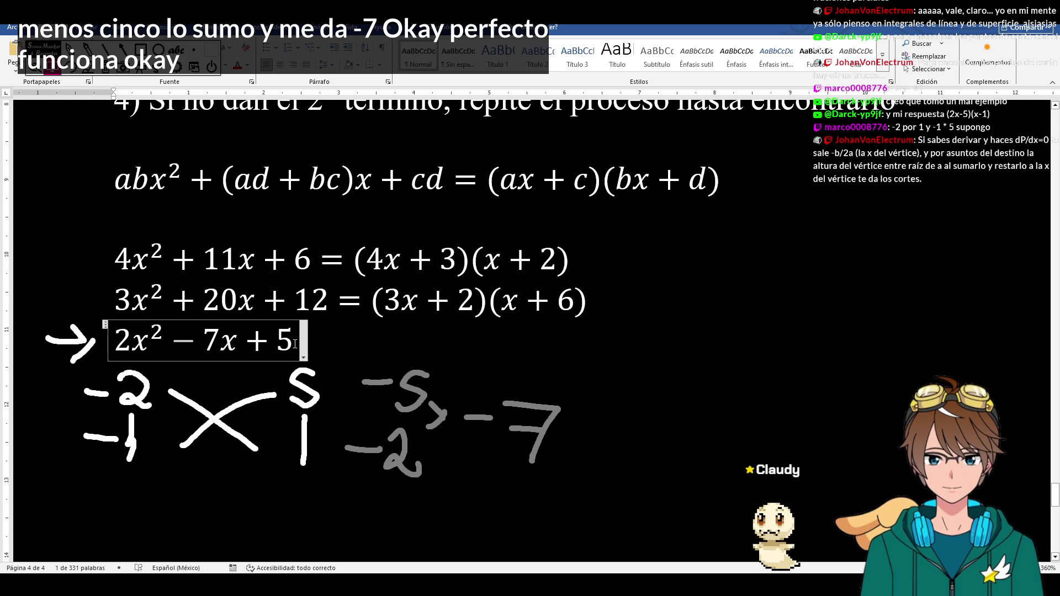
key(Escape)
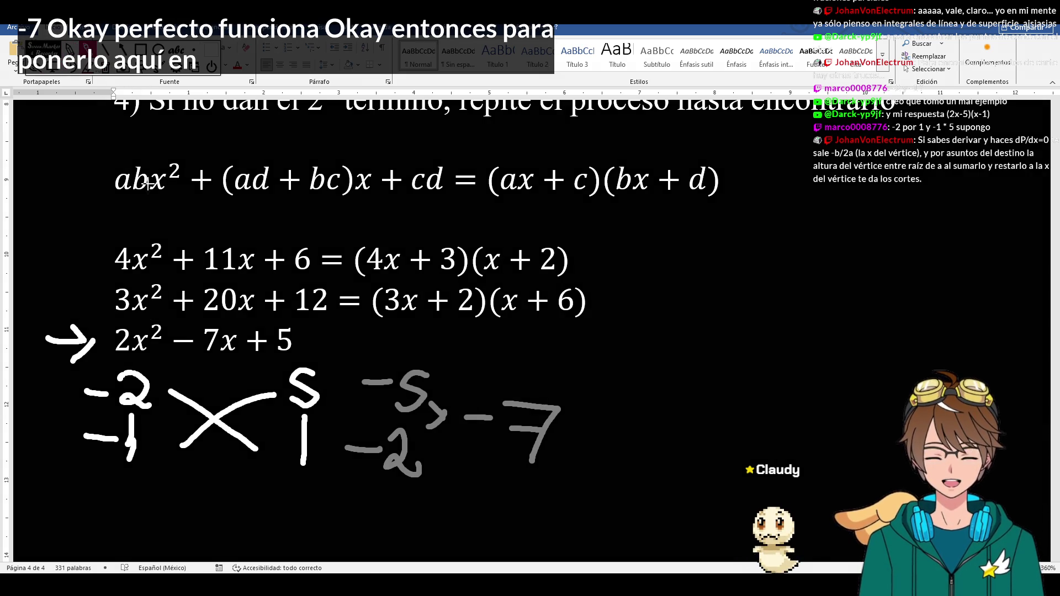
drag(171, 389, 275, 415)
mouse_move(178, 447)
mouse_down()
mouse_move(214, 471)
mouse_move(253, 447)
mouse_up()
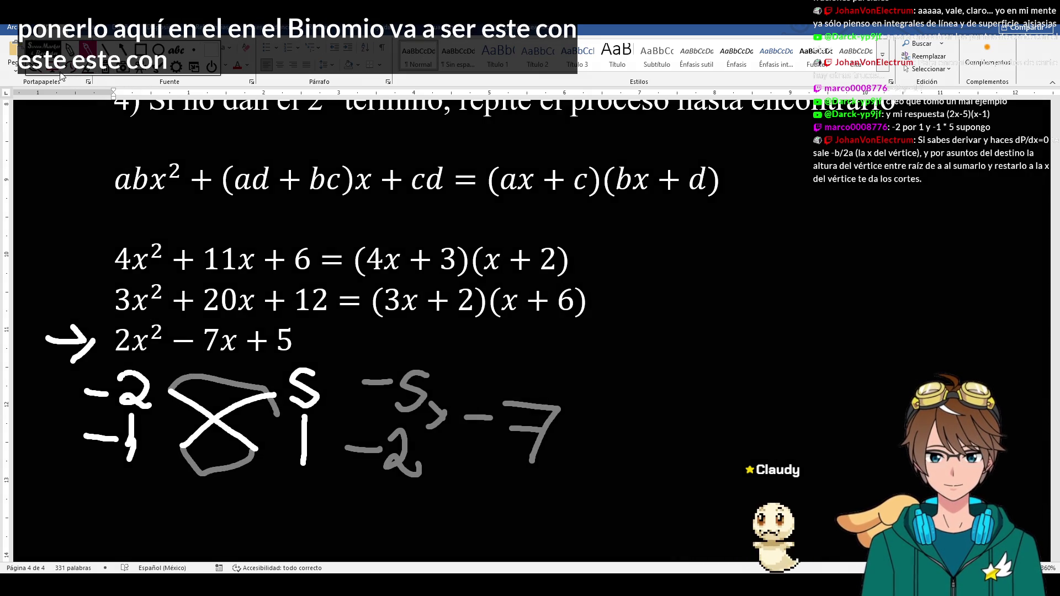
- Extend the third equation to 2x²−7x+5 = (−2x+1)(−x+5) and erase the cross work
click(293, 340)
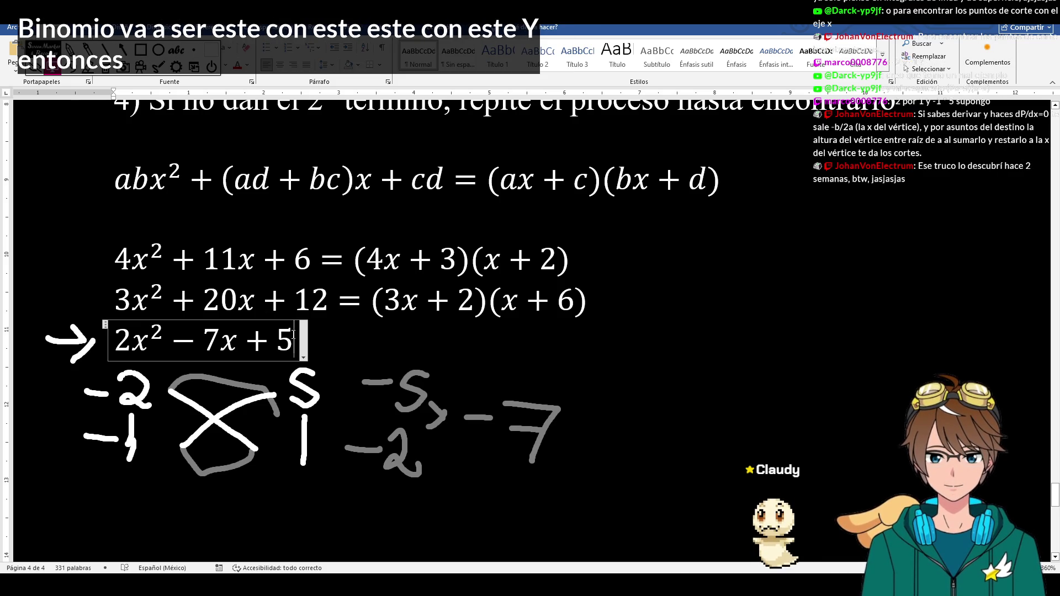
text(()
key(BackSpace)
key(Right)
text(=()
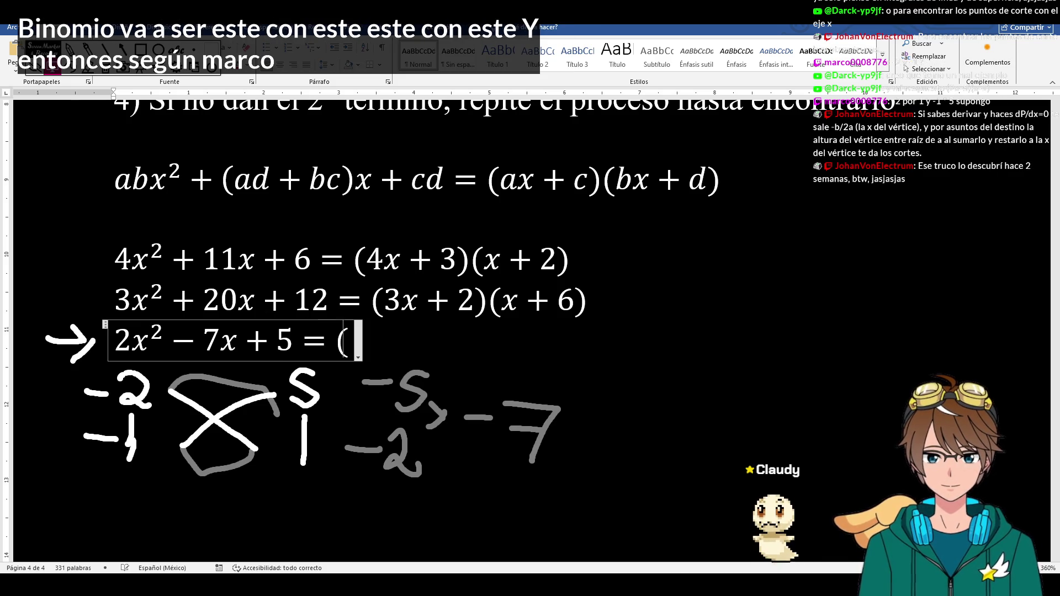
text(-2)
text(x)
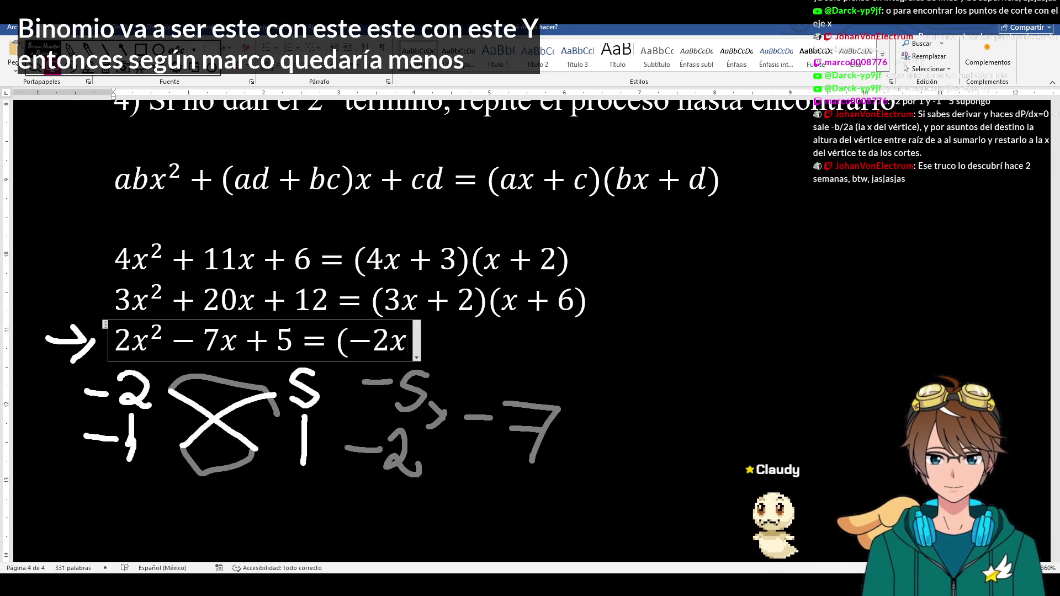
text(+1)(-)
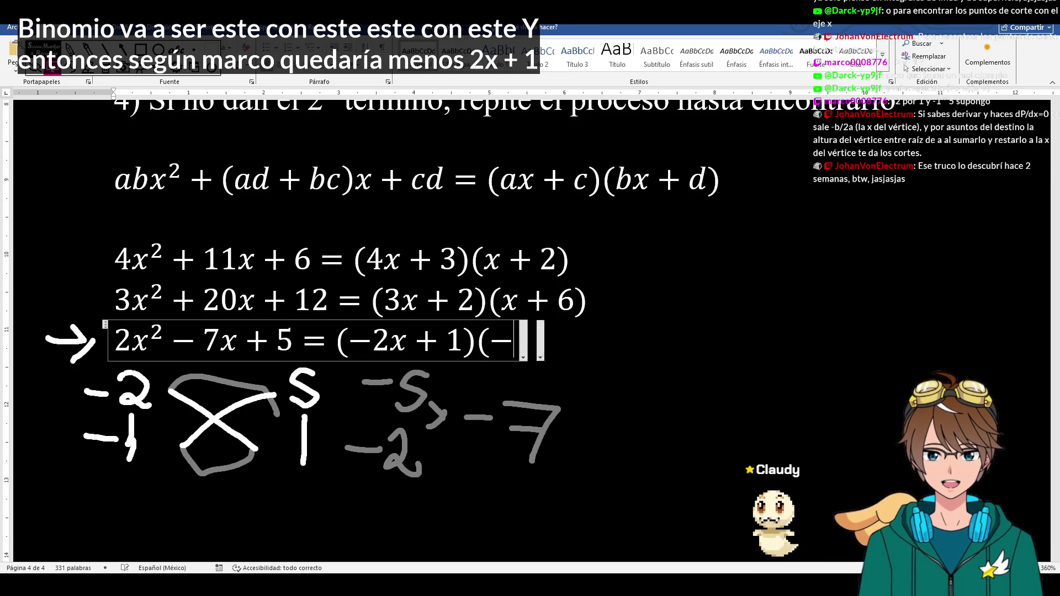
text(x+5))
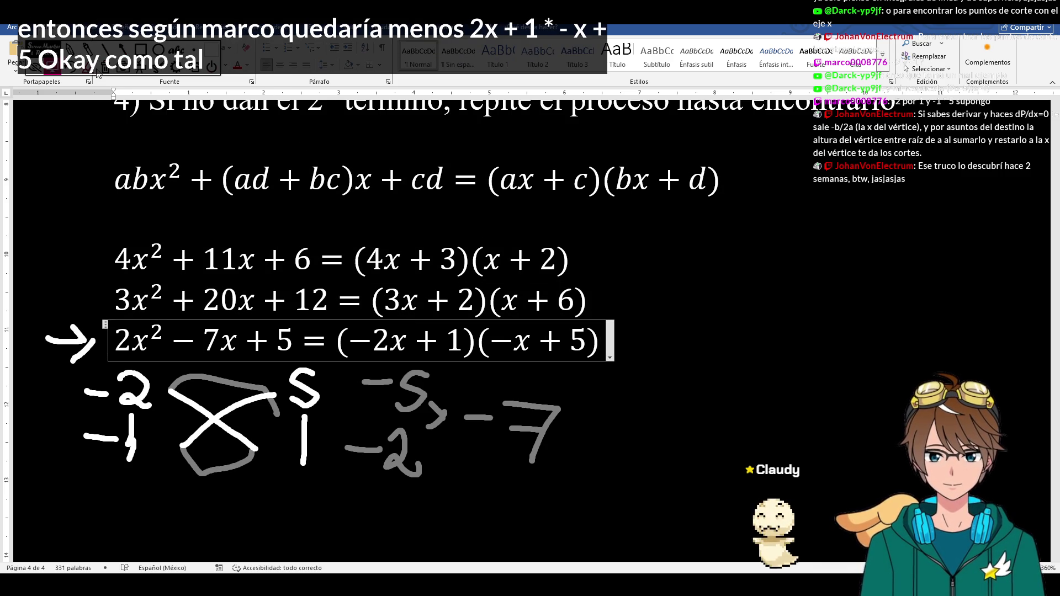
drag(124, 390, 538, 430)
drag(191, 415, 414, 456)
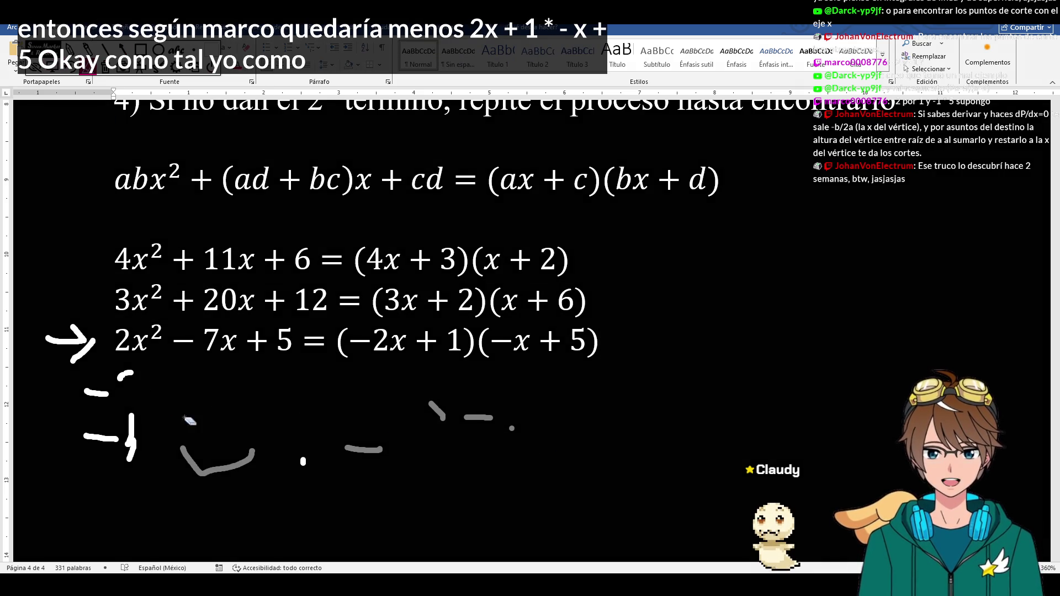
- Erase the remaining ink fragments below the equations
drag(129, 423, 100, 390)
drag(99, 432, 125, 373)
drag(128, 448, 215, 456)
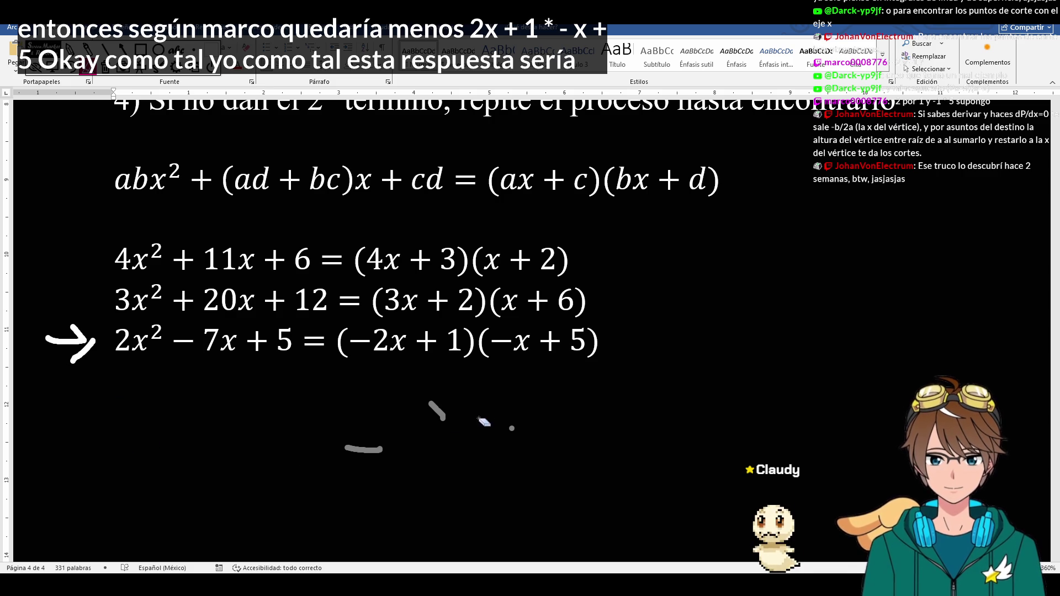
drag(484, 424, 332, 474)
drag(410, 424, 436, 411)
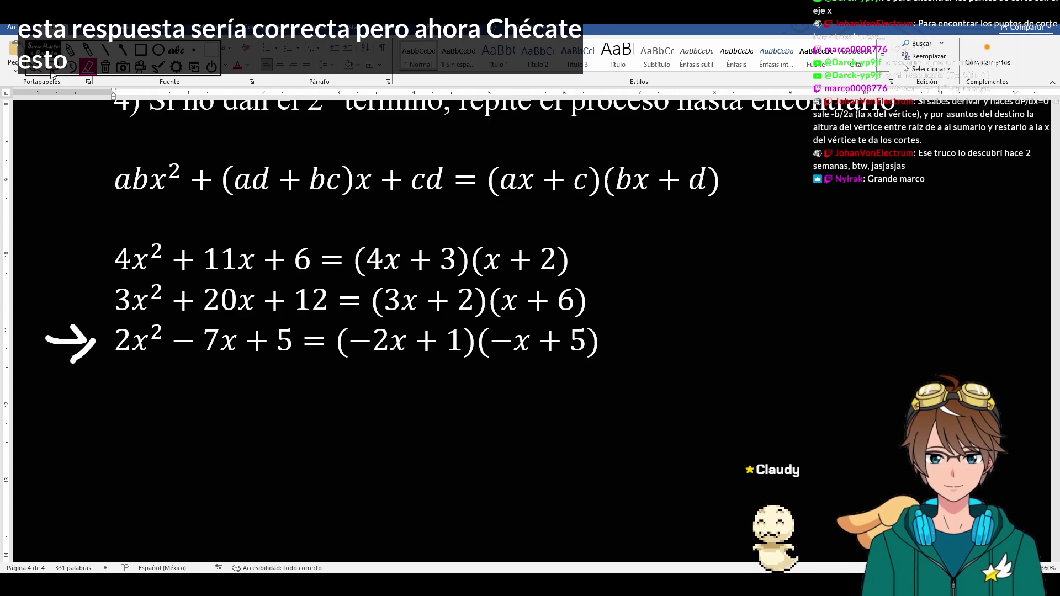
- Extend the third equation with = −(2x−1)(−(x−5)) and arc between its minus signs
click(589, 339)
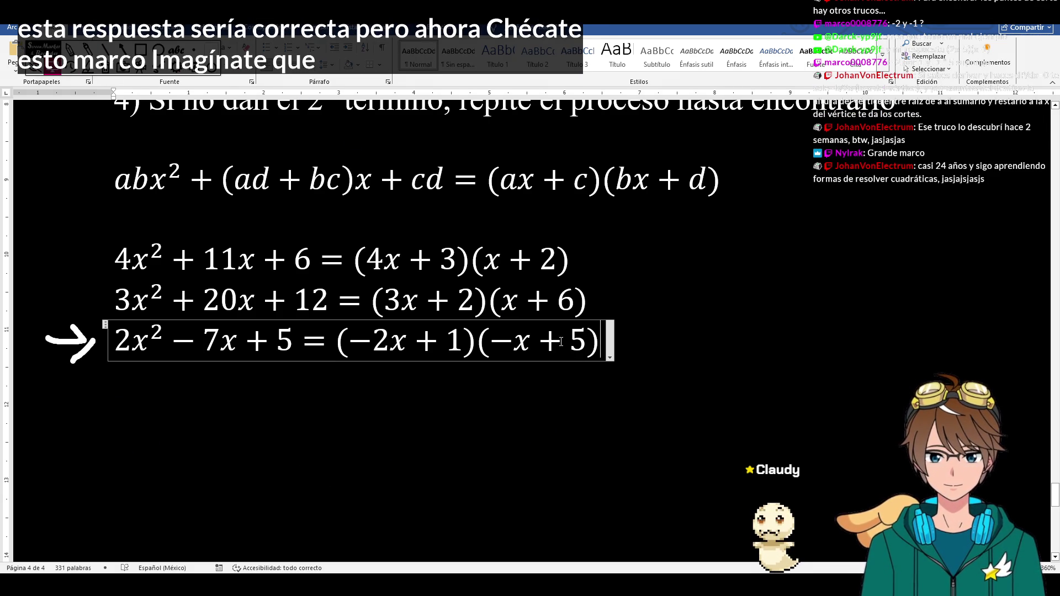
text(=)
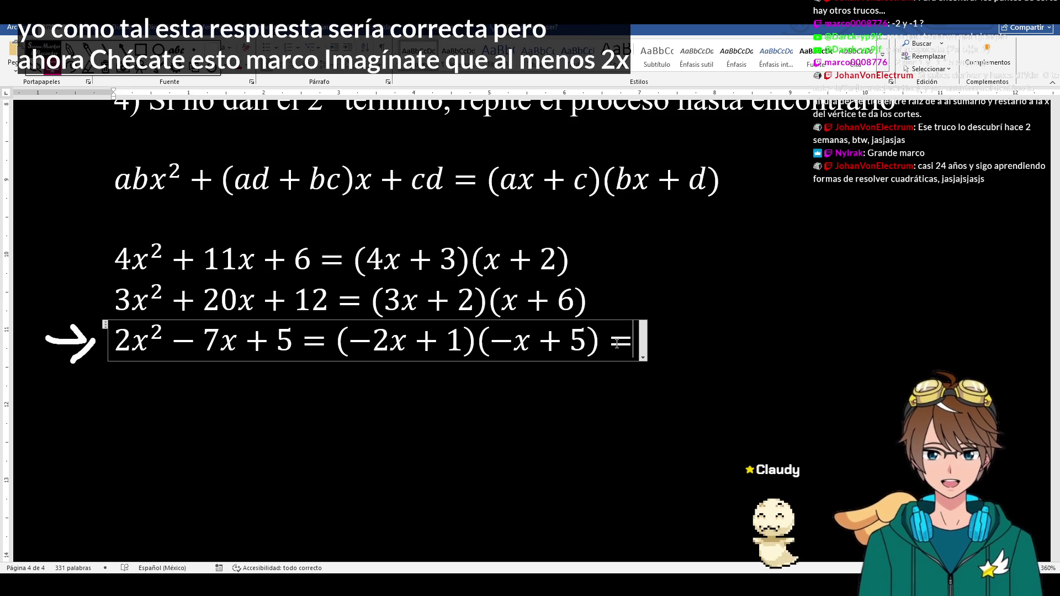
text( -)
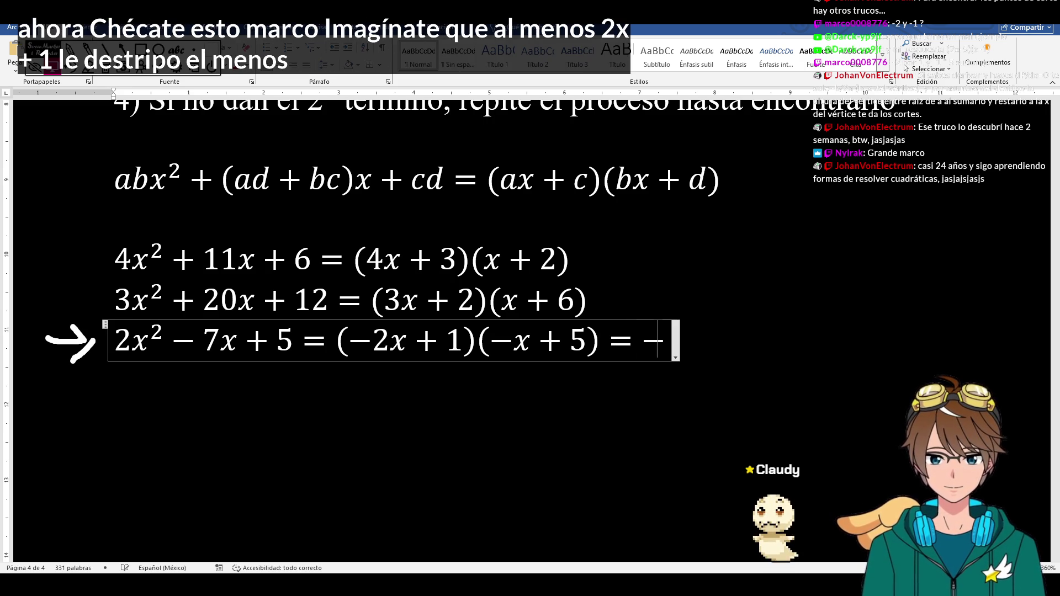
text(()
text(2x-1)()
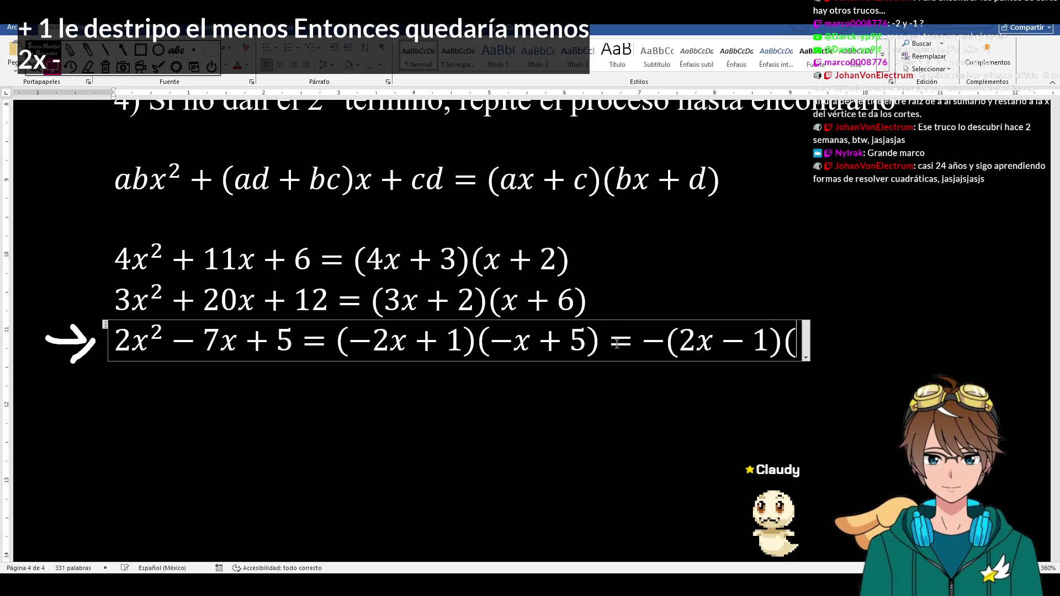
key(BackSpace)
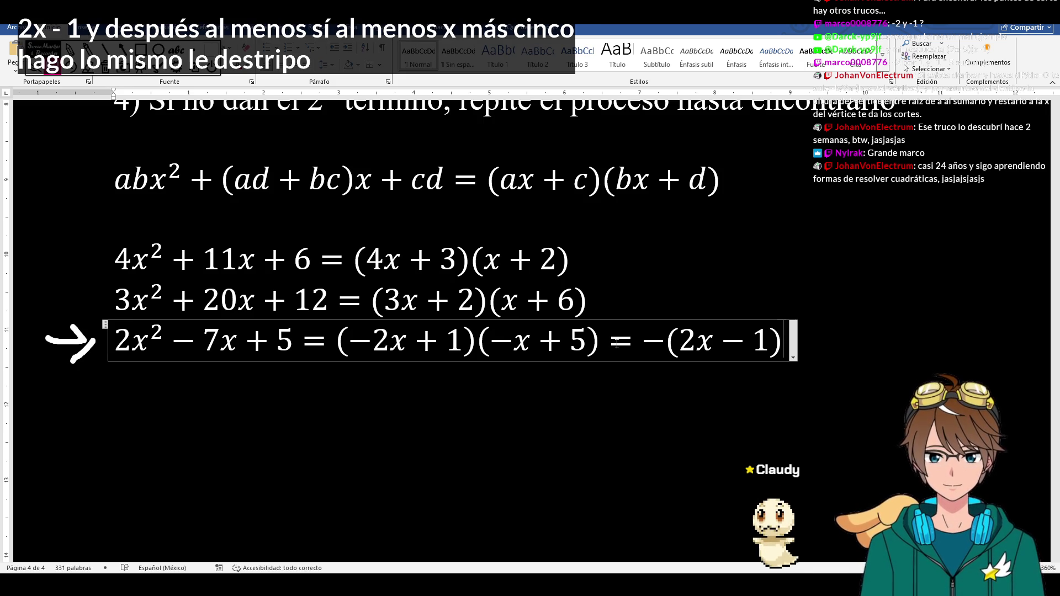
text(()
text(-(x-5))
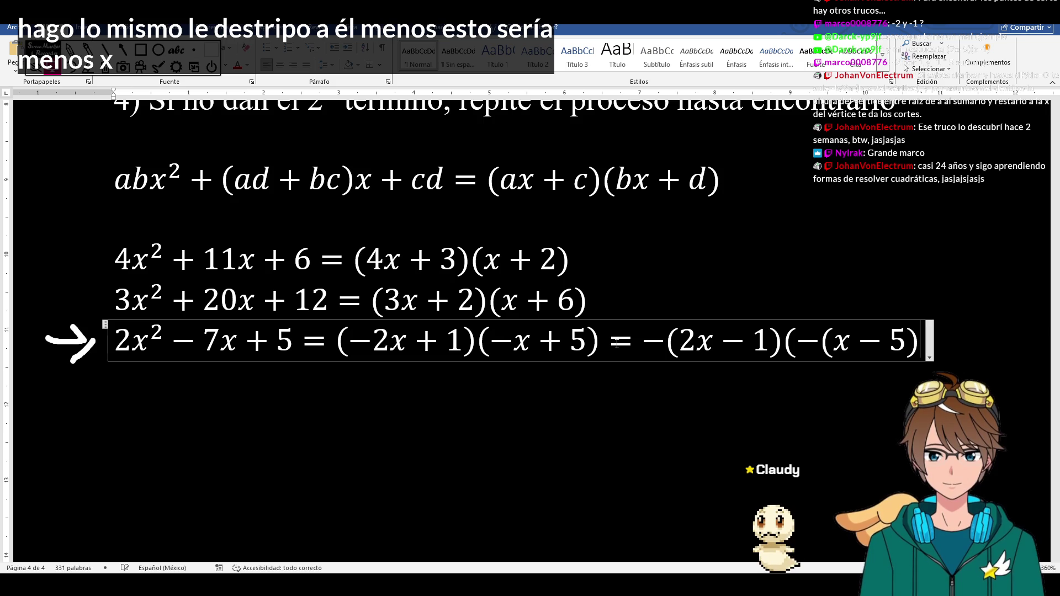
text())
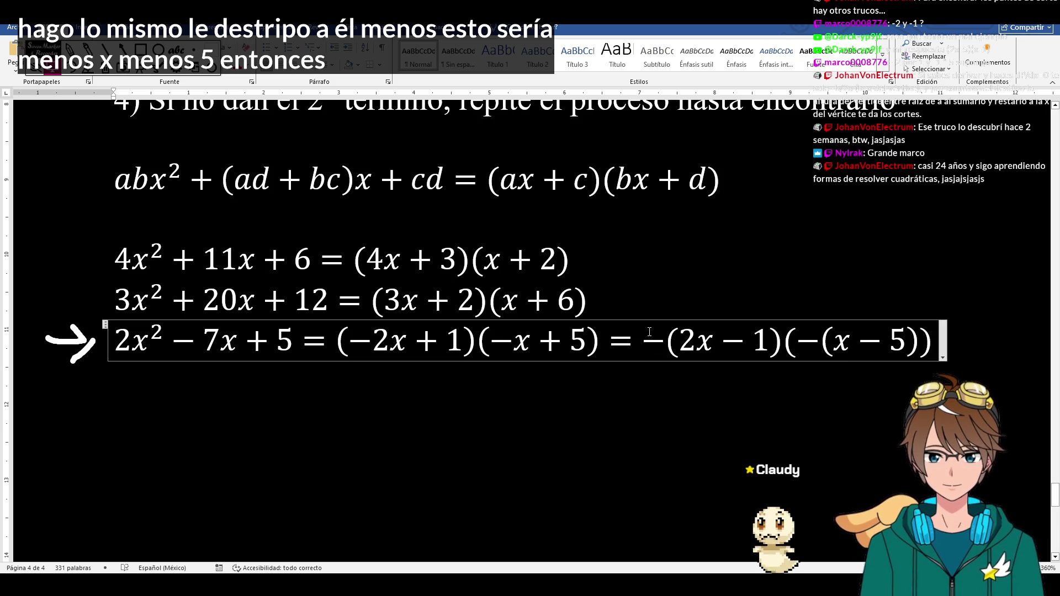
click(655, 389)
drag(655, 339, 808, 336)
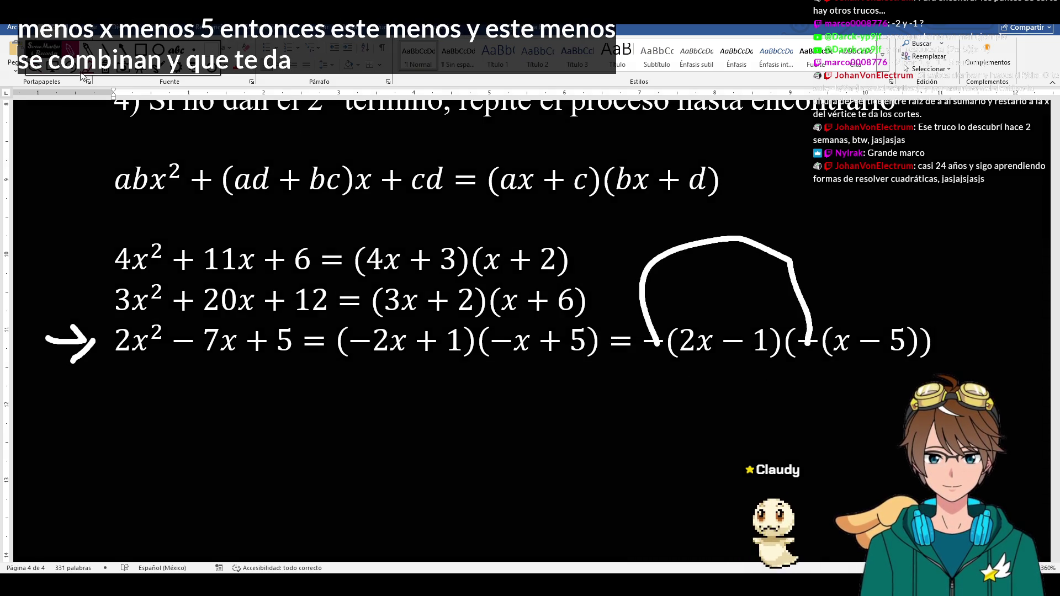
- Drop the paired minus signs so the equation ends = (2x−1)(x−5) and clear the arc
click(649, 339)
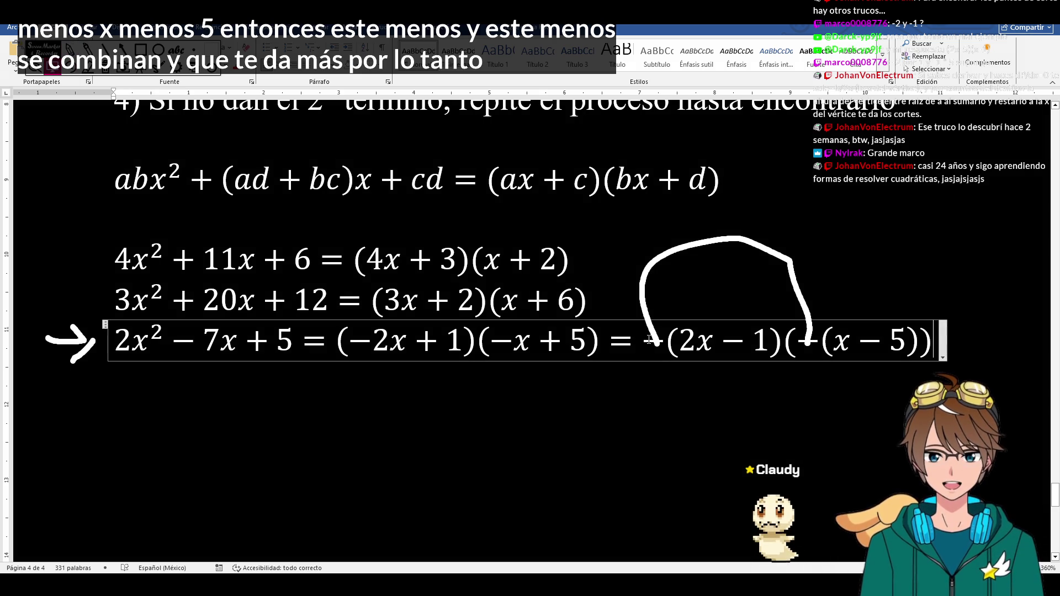
double_click(648, 339)
key(BackSpace)
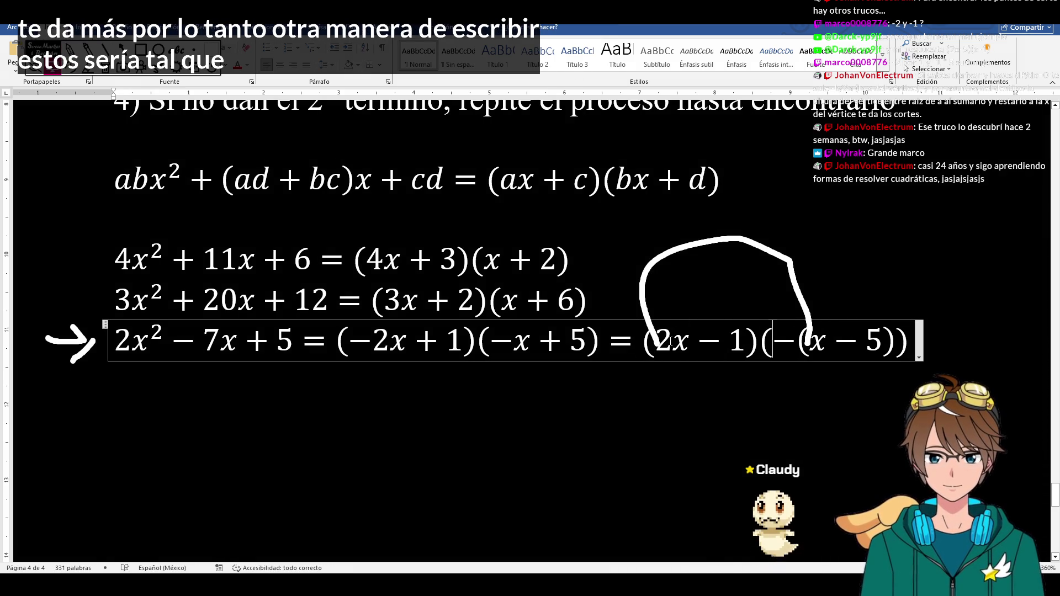
key(BackSpace)
key(BackSpace)
key(BackSpace)
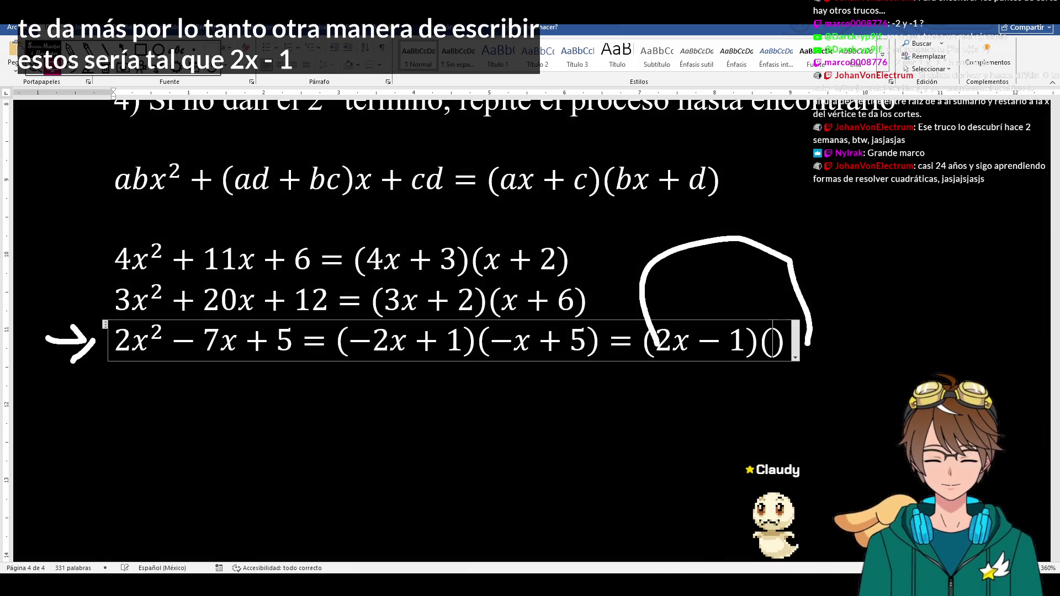
text(cx + 5)
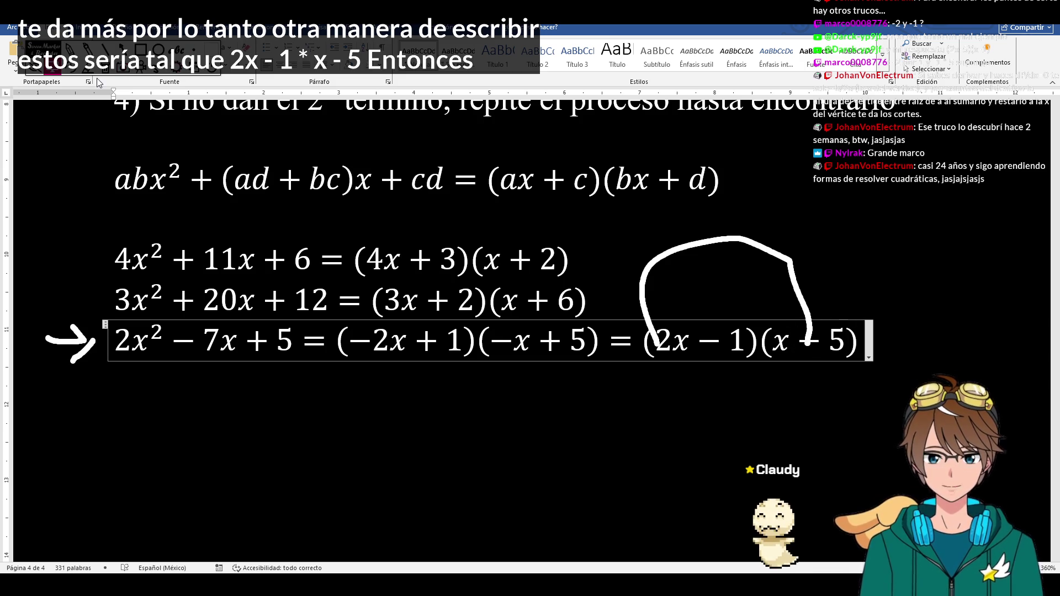
key(Escape)
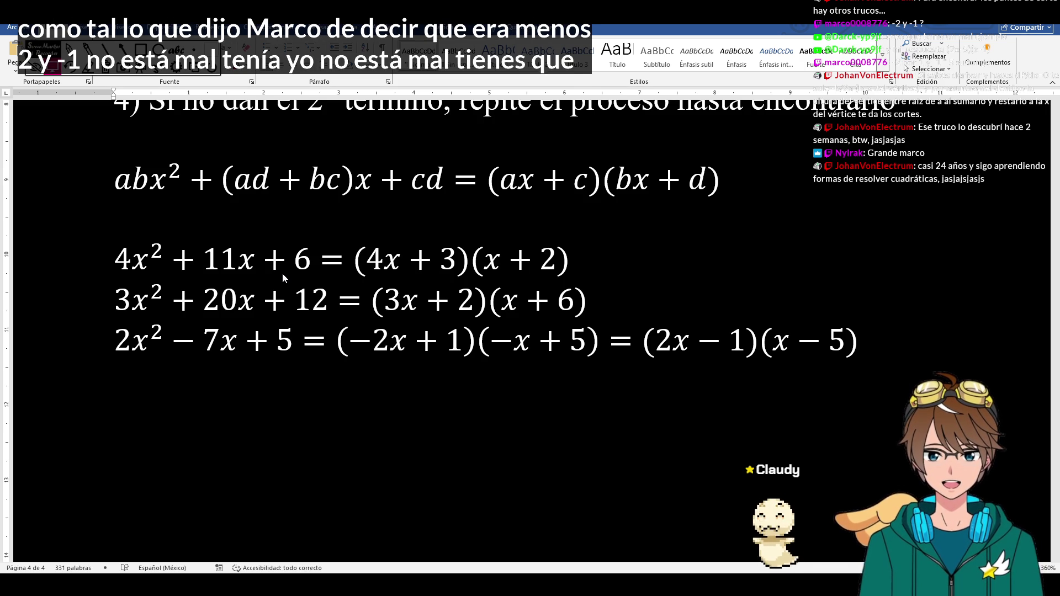
- Retype the first factors of the third equation as (−2x+5)(−x+1)
click(494, 341)
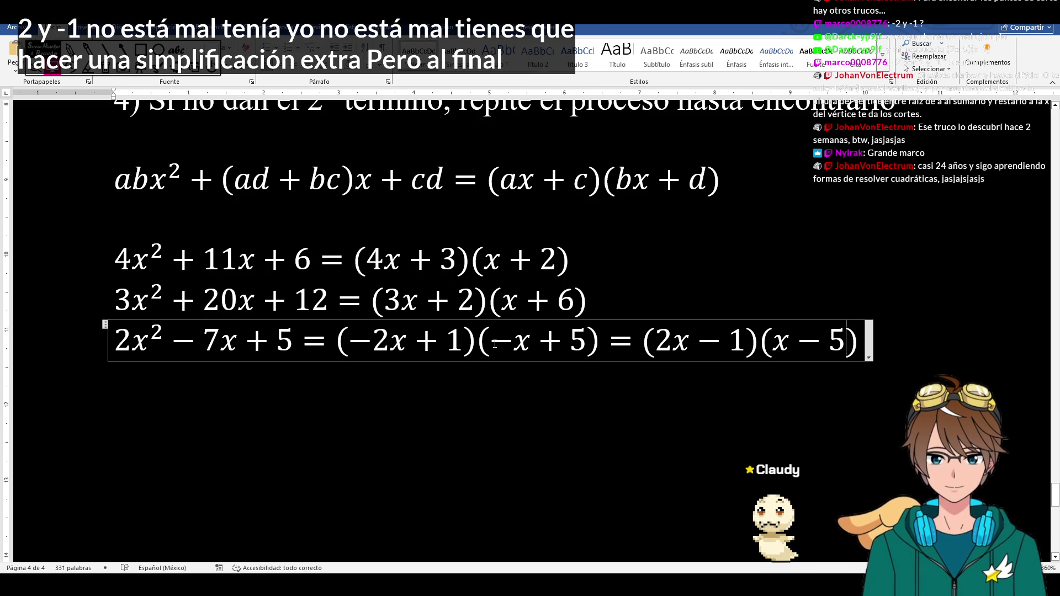
drag(472, 342, 352, 342)
text(-2x+5)
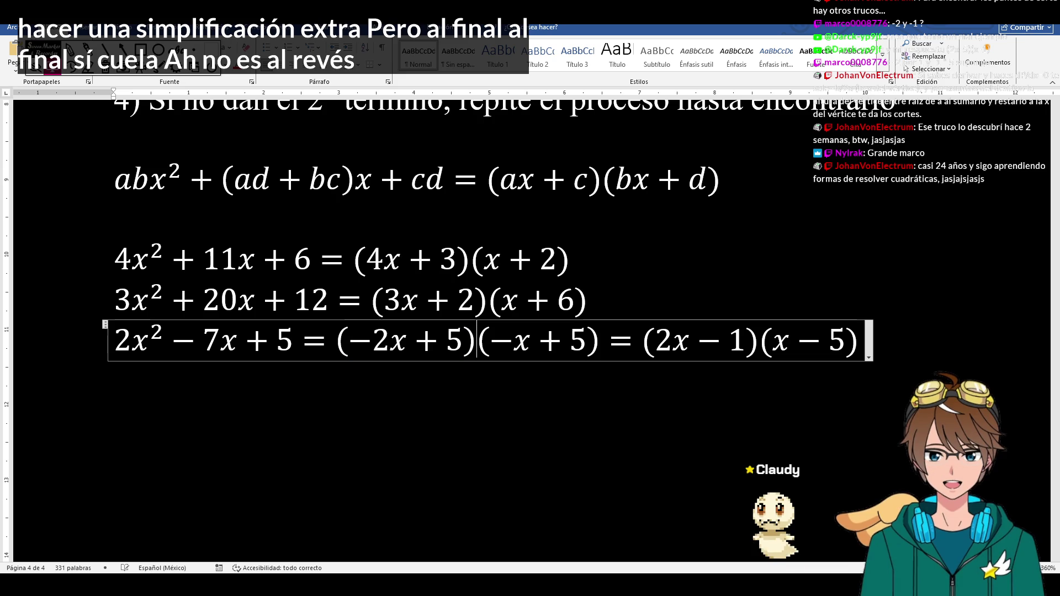
drag(480, 341, 597, 342)
text(-x+1)
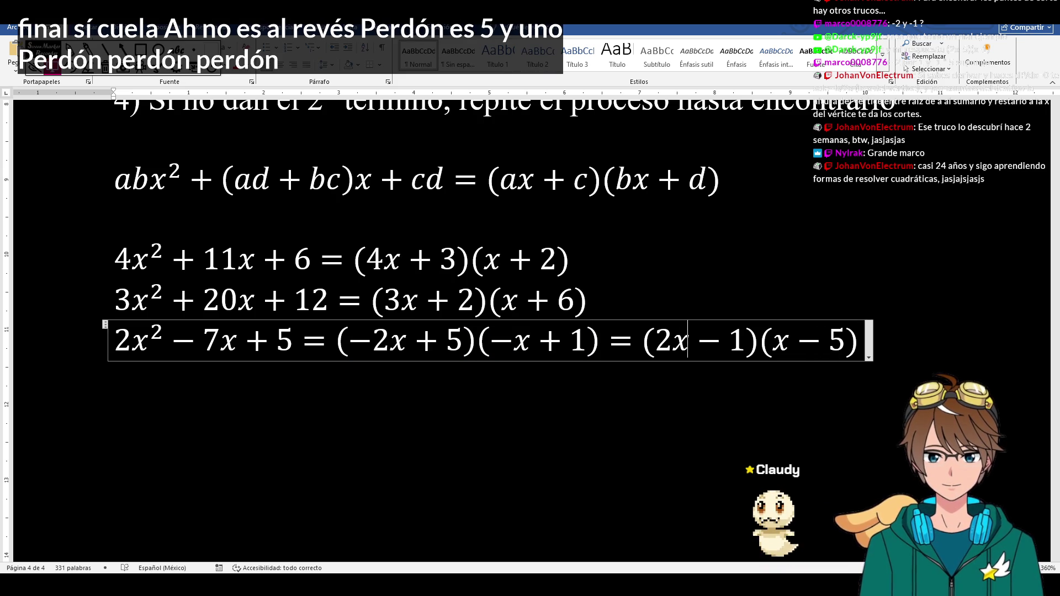
key(BackSpace)
text(5)
- Swap the constants so the final factors read (2x−5)(x−1)
key(Right)
key(Right)
key(Right)
key(BackSpace)
text(1)
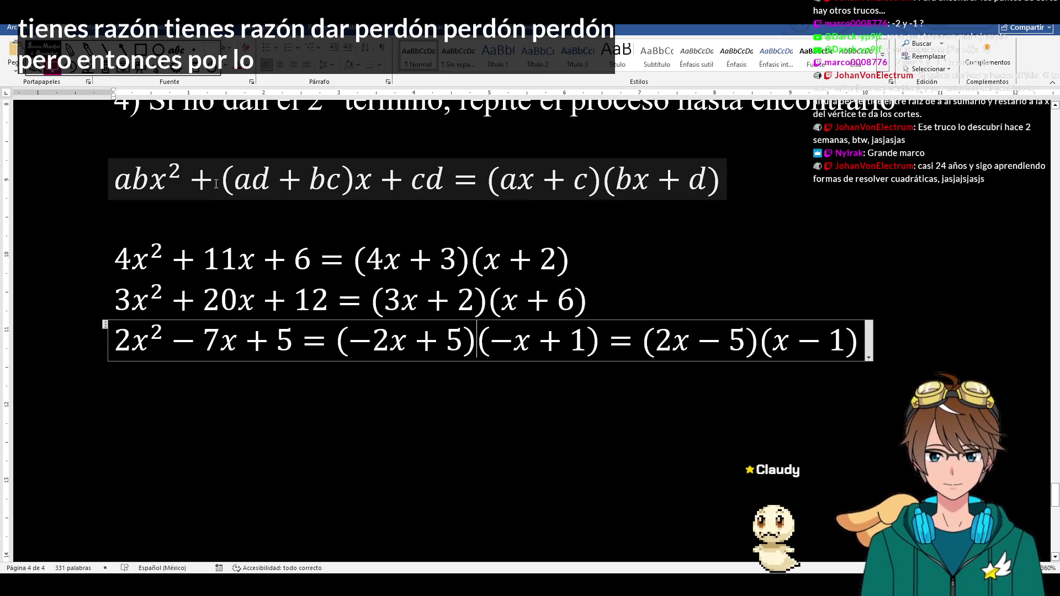
double_click(194, 341)
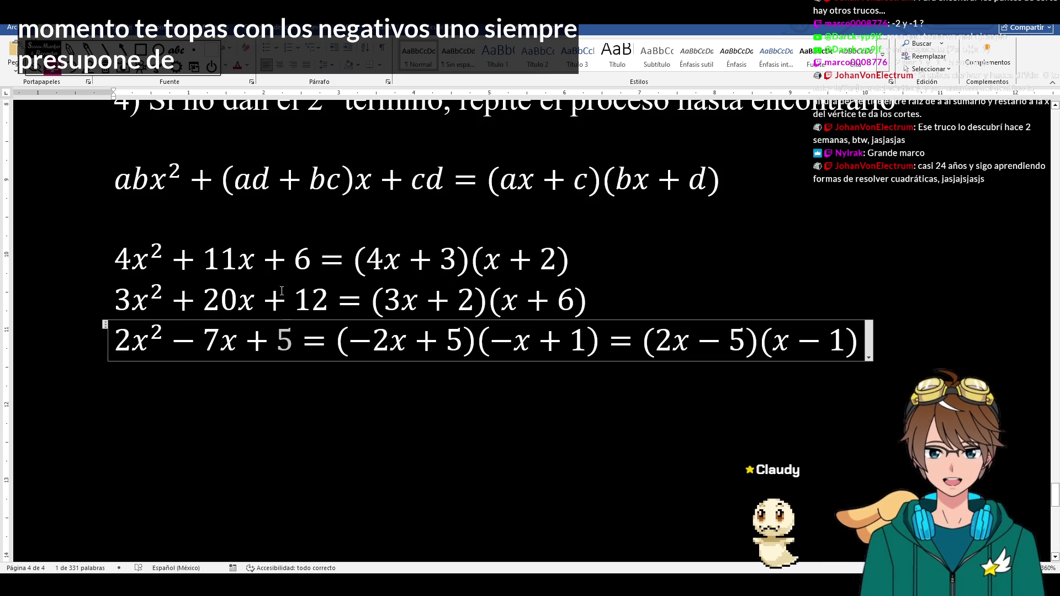
- Draw ink brackets under 2x² and under the constant 5, then start a new line below
click(298, 349)
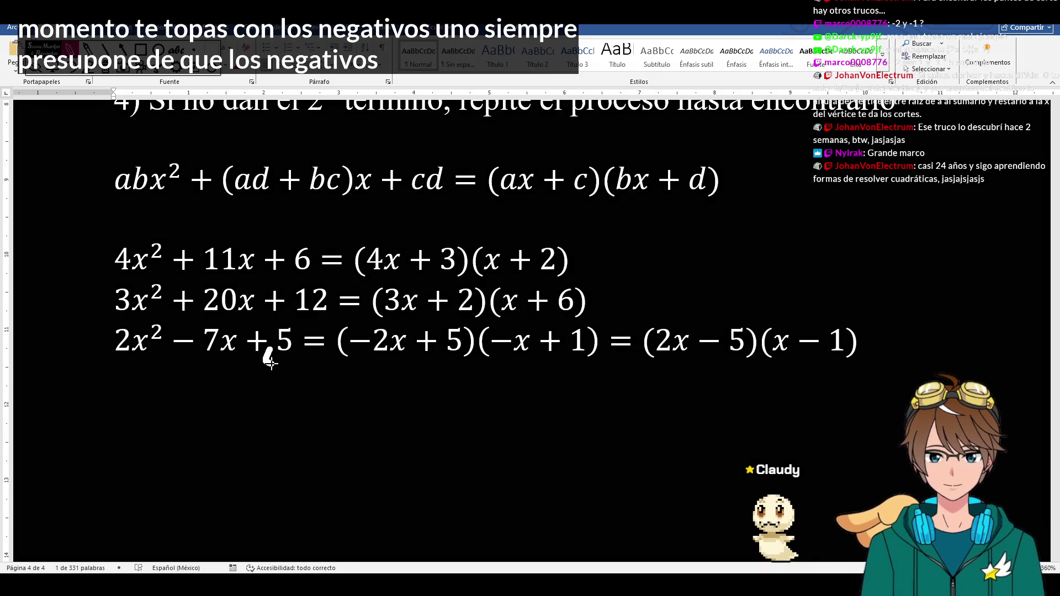
drag(268, 358, 299, 349)
drag(110, 358, 154, 362)
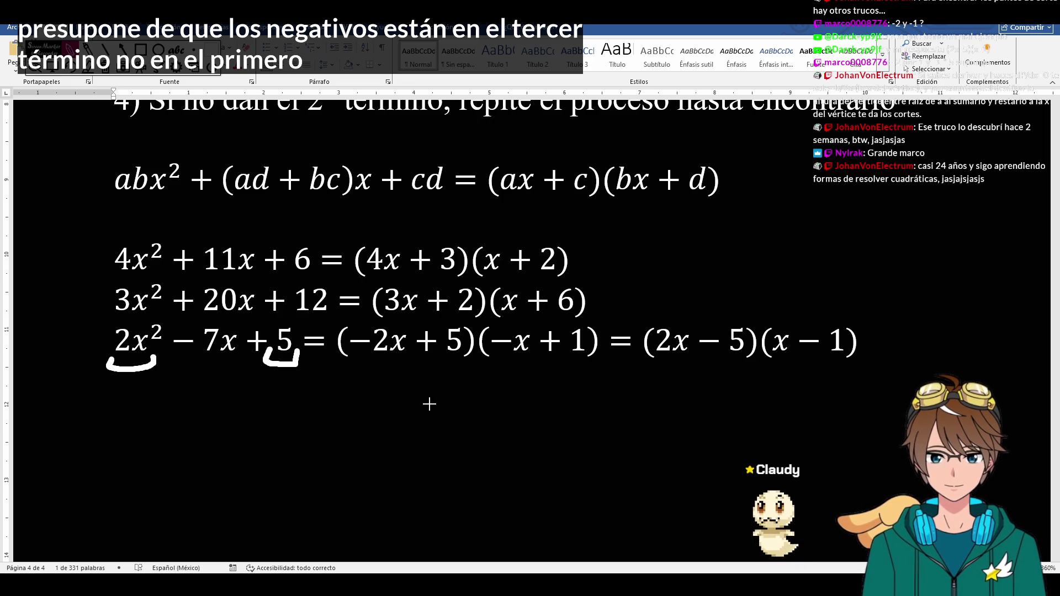
click(862, 341)
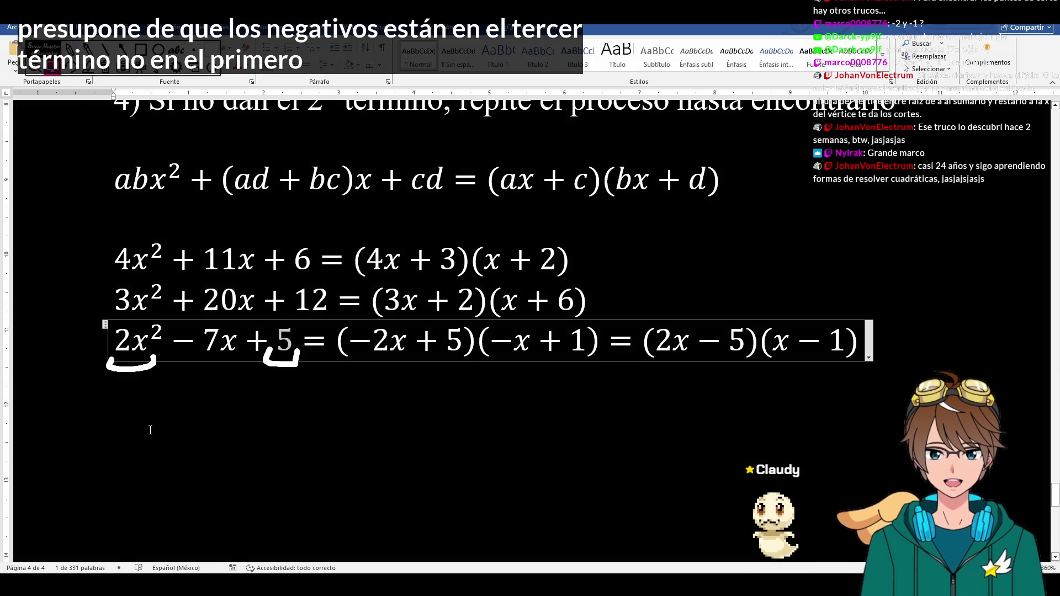
key(Return)
text(El 3° término sue)
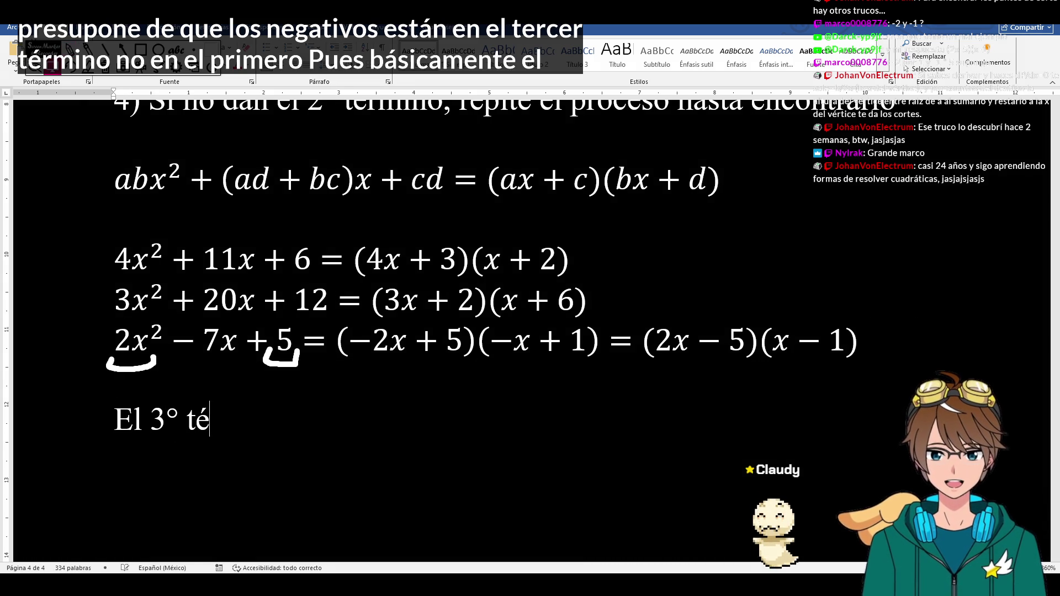
text(le tener los factores )
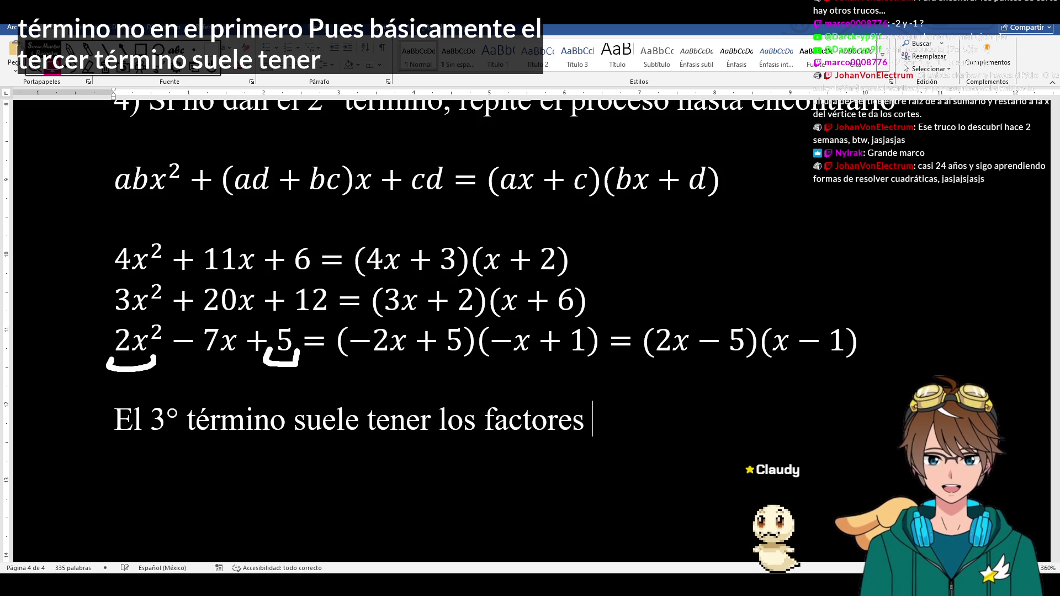
text(negativos)
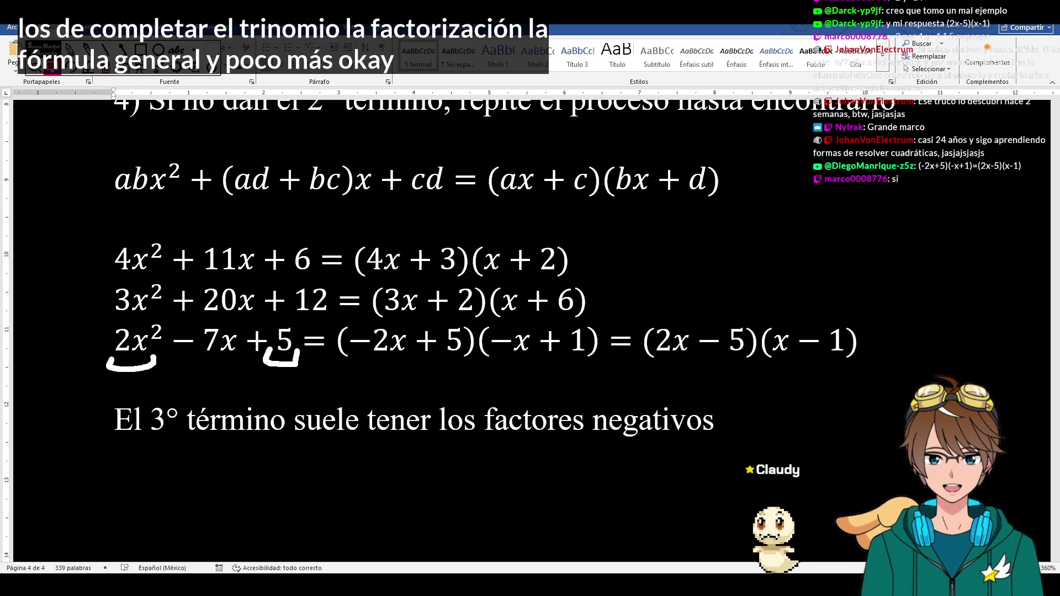
- Place the caret in the third equation and begin selecting the trinomial 2x²−7x+5
click(173, 335)
key(shift+Right)
key(shift+Right)
key(shift+Right)
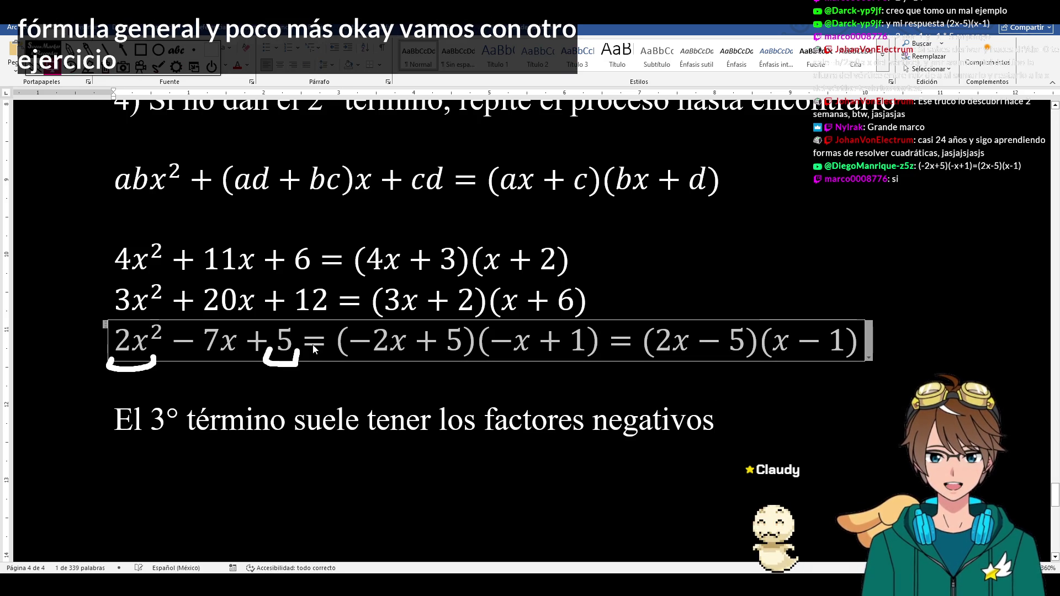
- Copy 2x²−7x+5 and paste it on a new line below the note 'negativos'
key(shift+Home)
key(ctrl+c)
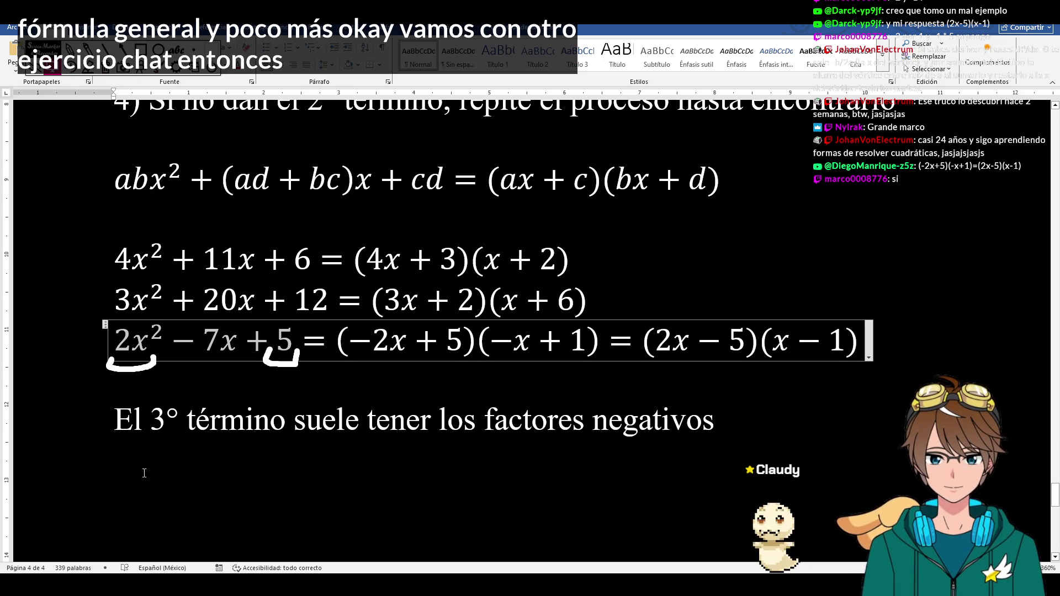
click(141, 420)
key(End)
text(++)
key(BackSpace)
key(BackSpace)
key(Return)
key(ctrl+v)
scroll(491, 304, down, 3)
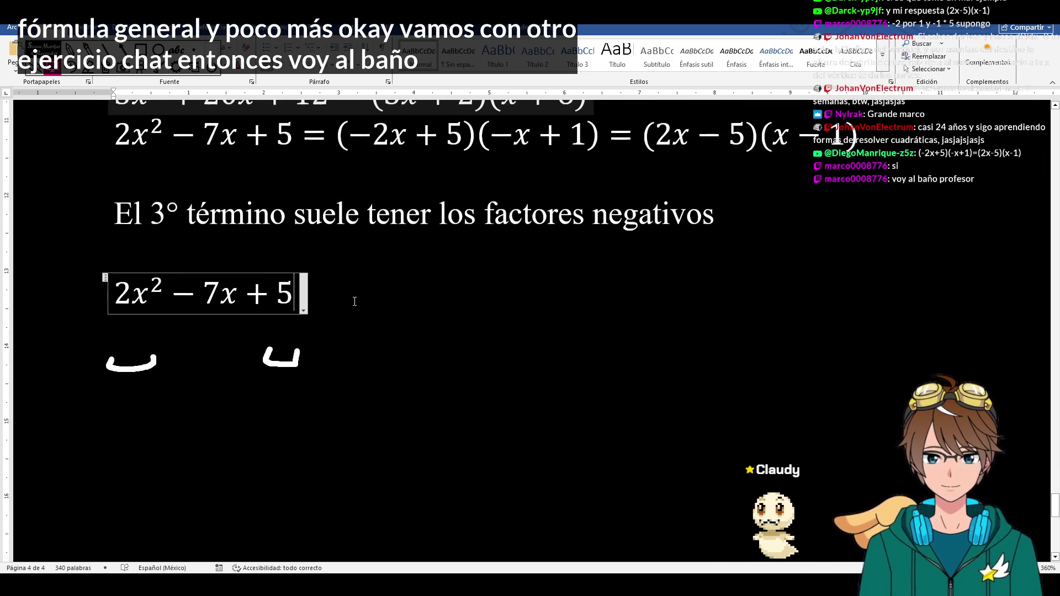
- Change the leading coefficient of the pasted trinomial from 2 to 3
click(155, 283)
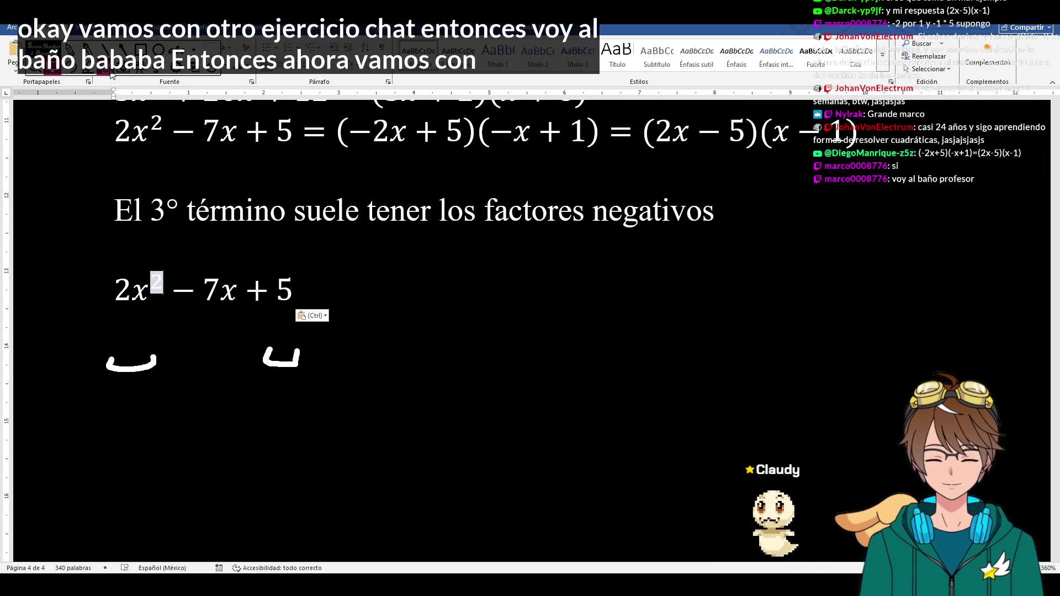
click(64, 106)
click(132, 290)
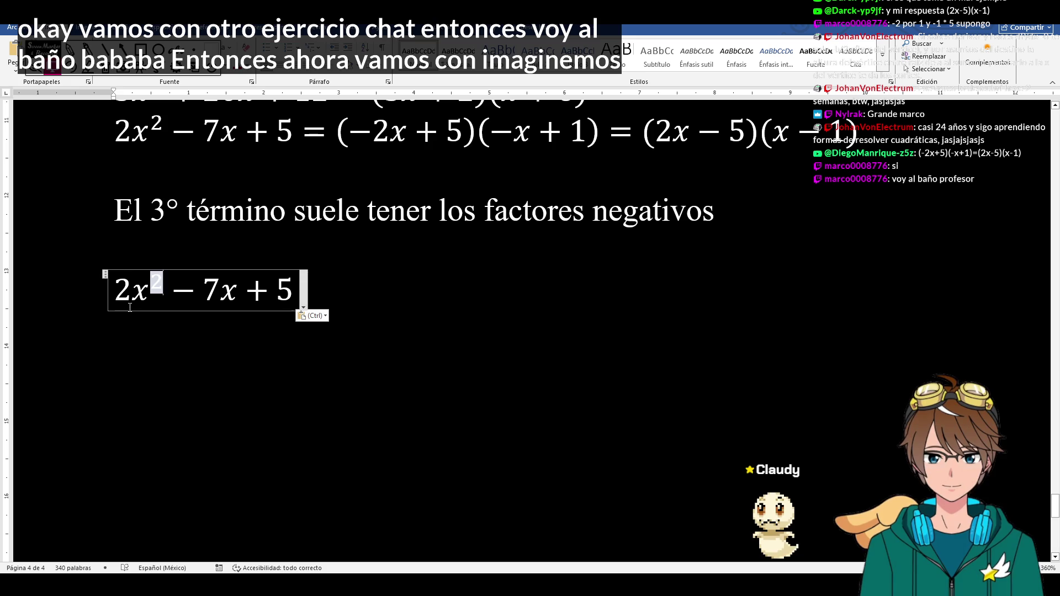
key(BackSpace)
text(4)
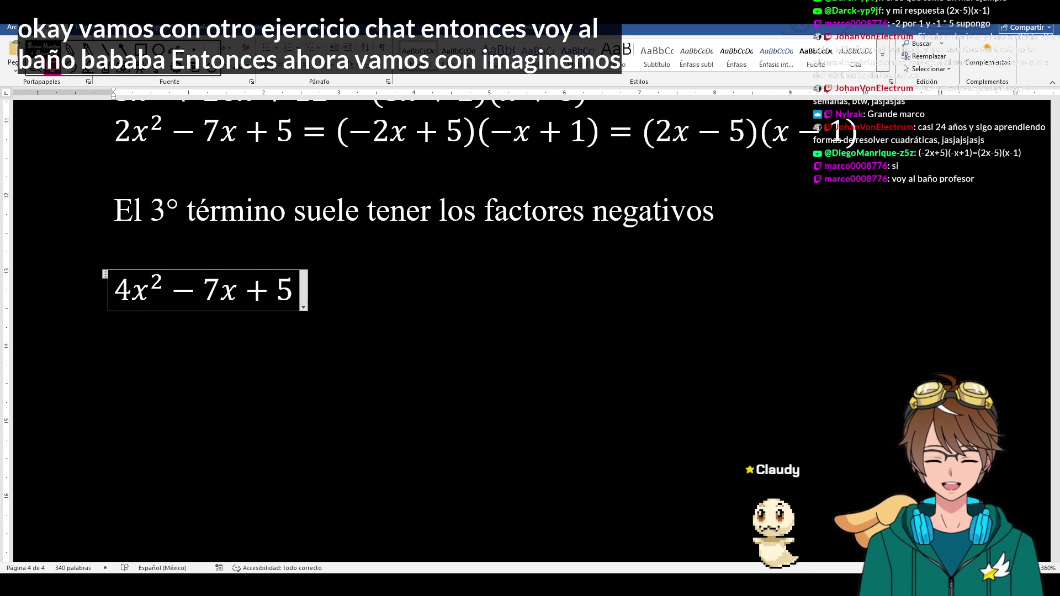
key(BackSpace)
text(3)
key(Right)
key(Right)
key(Right)
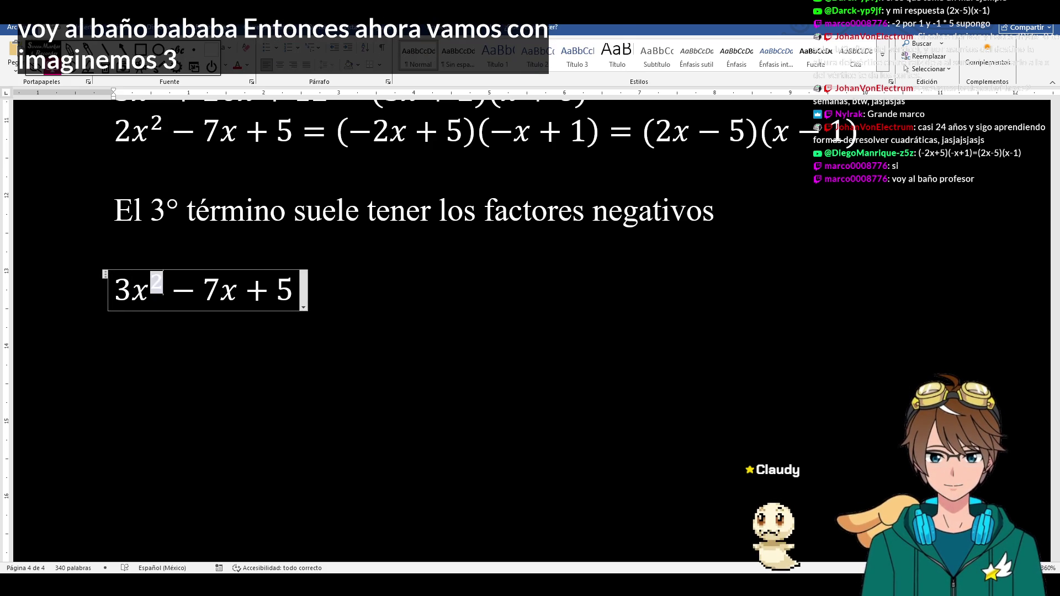
- Replace the middle term 7x with 8x and the constant 5 with 4, giving 3x²−8x+4
key(Right)
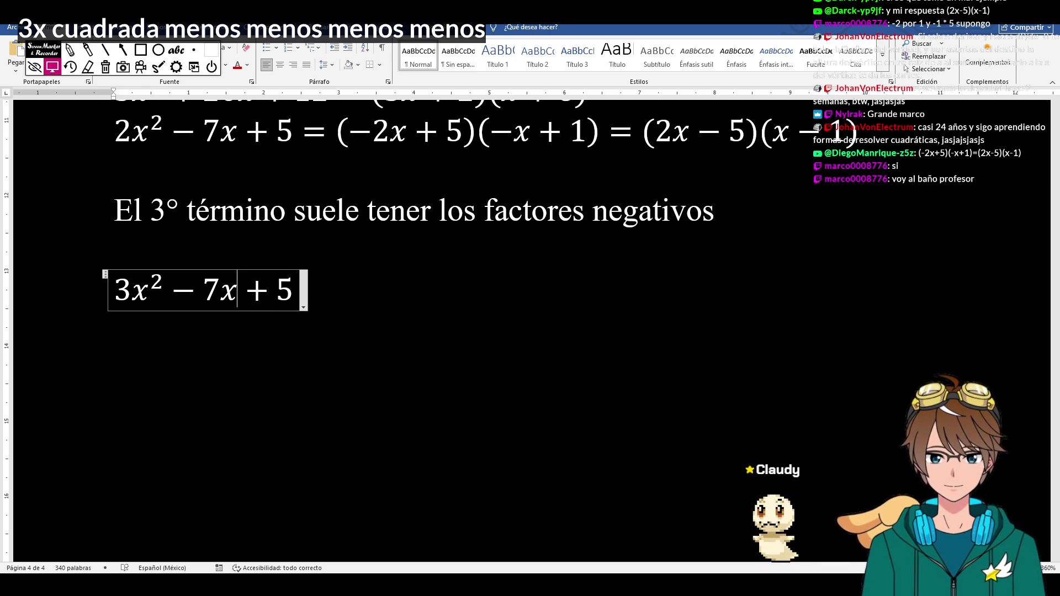
key(BackSpace)
key(BackSpace)
text(8)
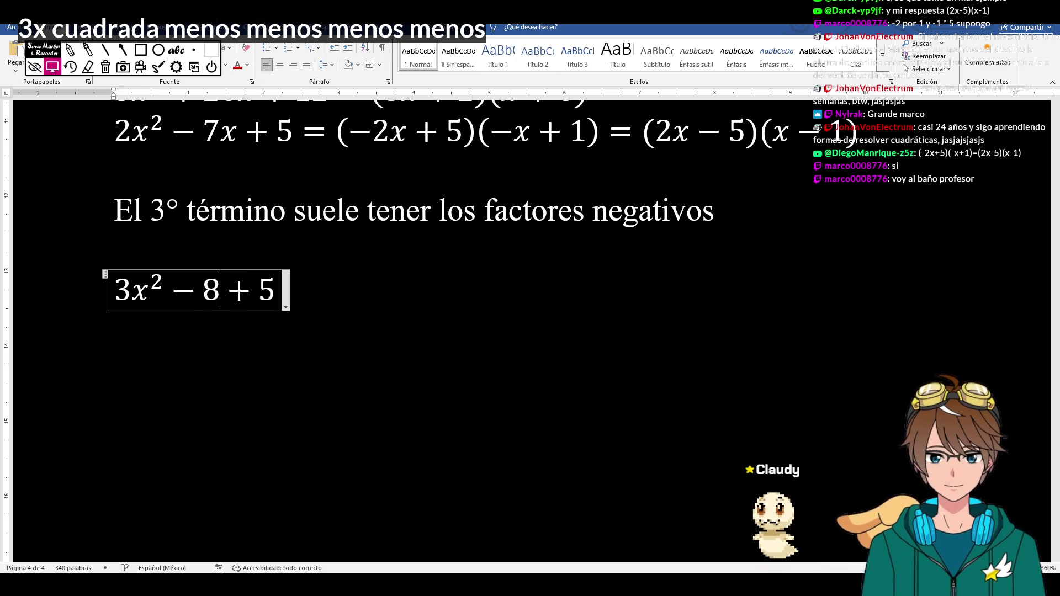
text(x)
key(BackSpace)
text(3)
key(BackSpace)
text(4)
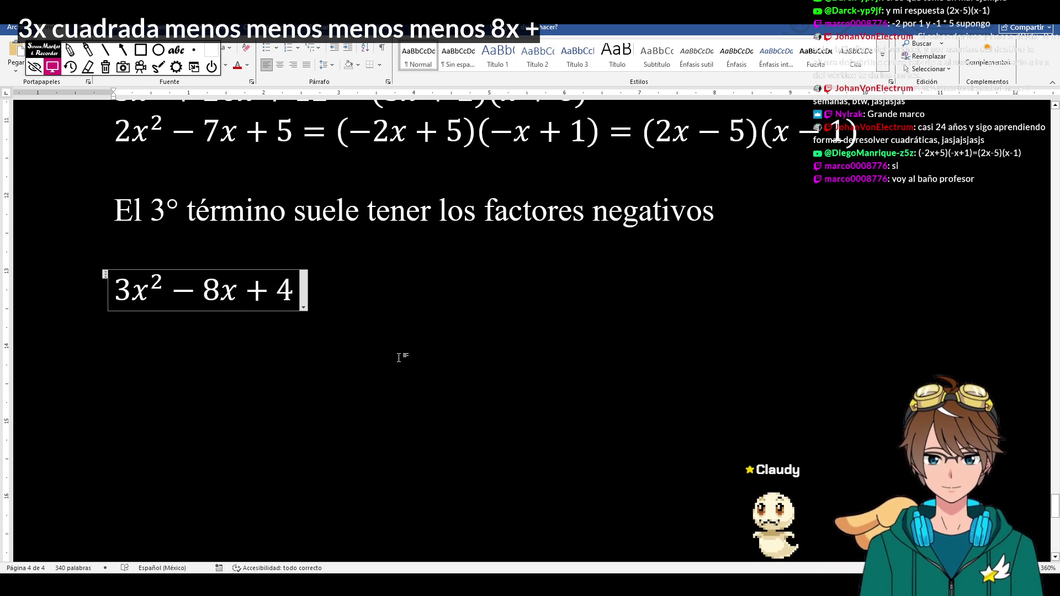
key(Right)
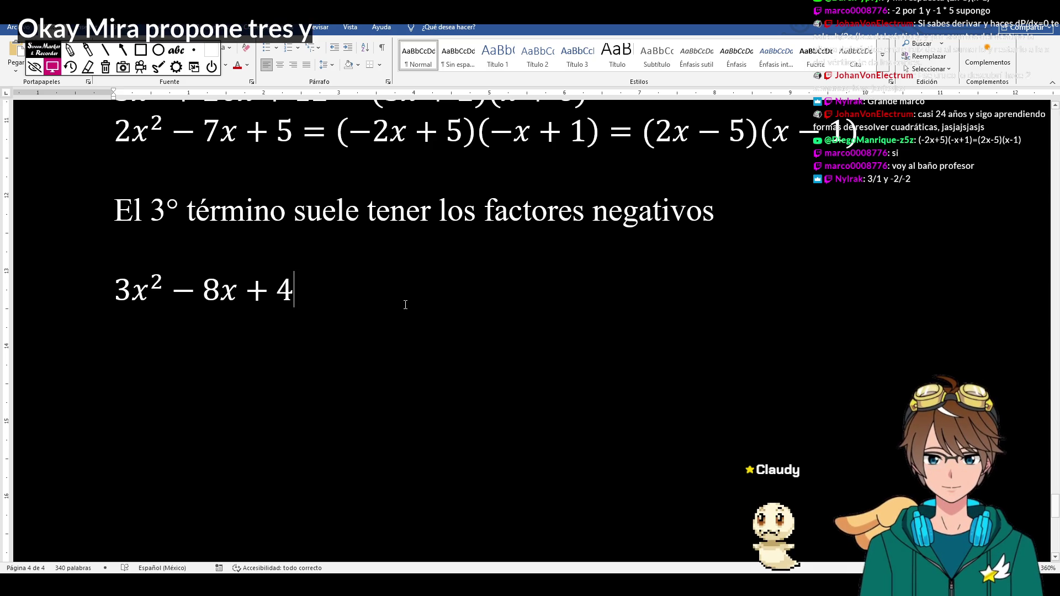
- Handwrite the factor pairs 3 over 1 and −2 over −2 beneath 3x²−8x+4
click(71, 50)
mouse_move(110, 326)
mouse_down()
mouse_move(135, 331)
mouse_move(116, 364)
mouse_move(123, 435)
mouse_up()
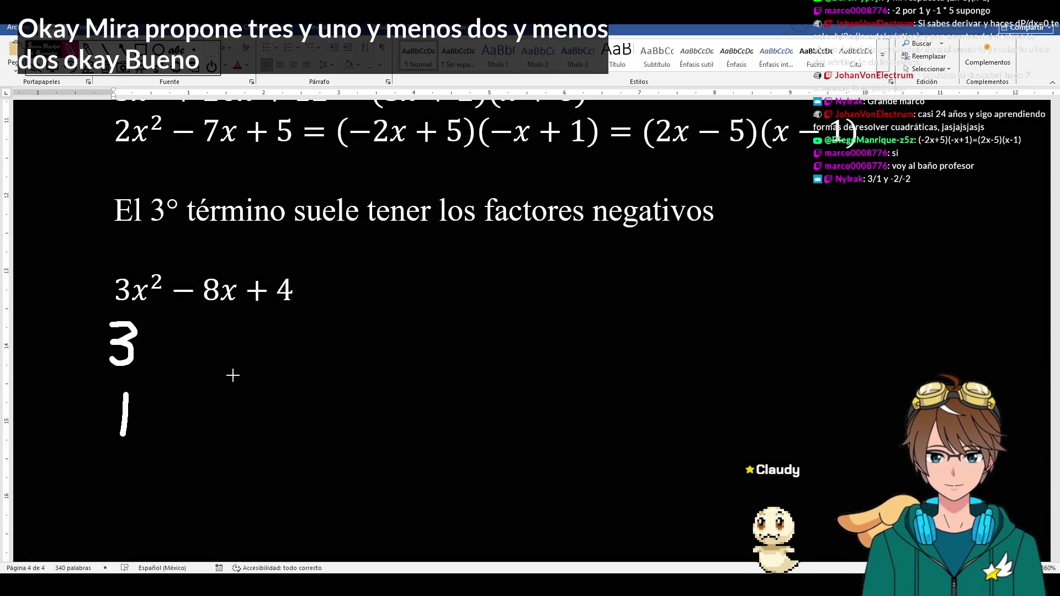
drag(257, 344, 320, 360)
drag(253, 396, 328, 418)
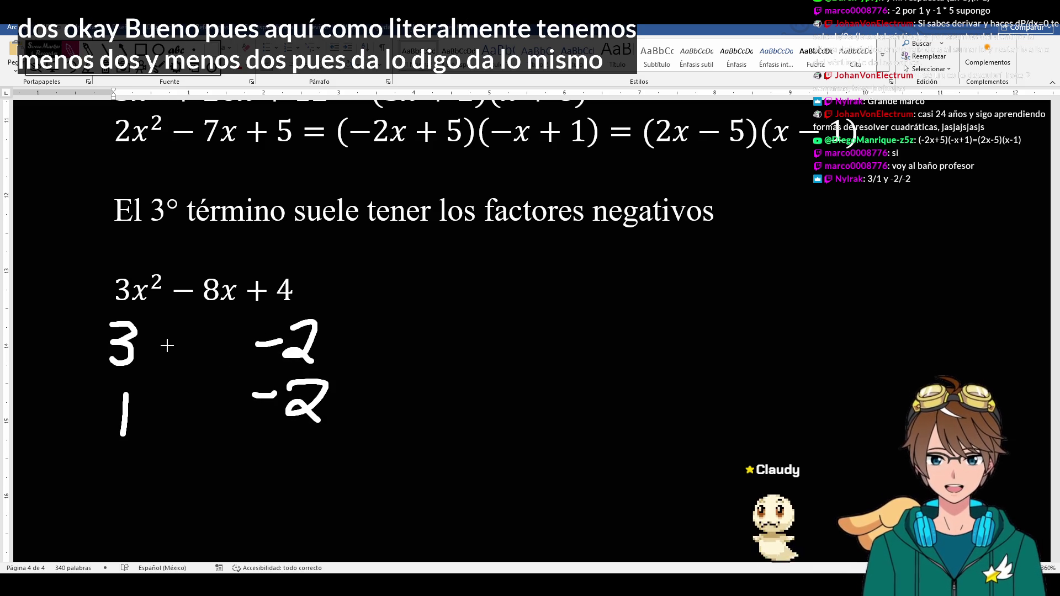
- Draw the linking lines and the diagonal cross between the two factor pairs
drag(167, 345, 234, 343)
drag(168, 401, 220, 401)
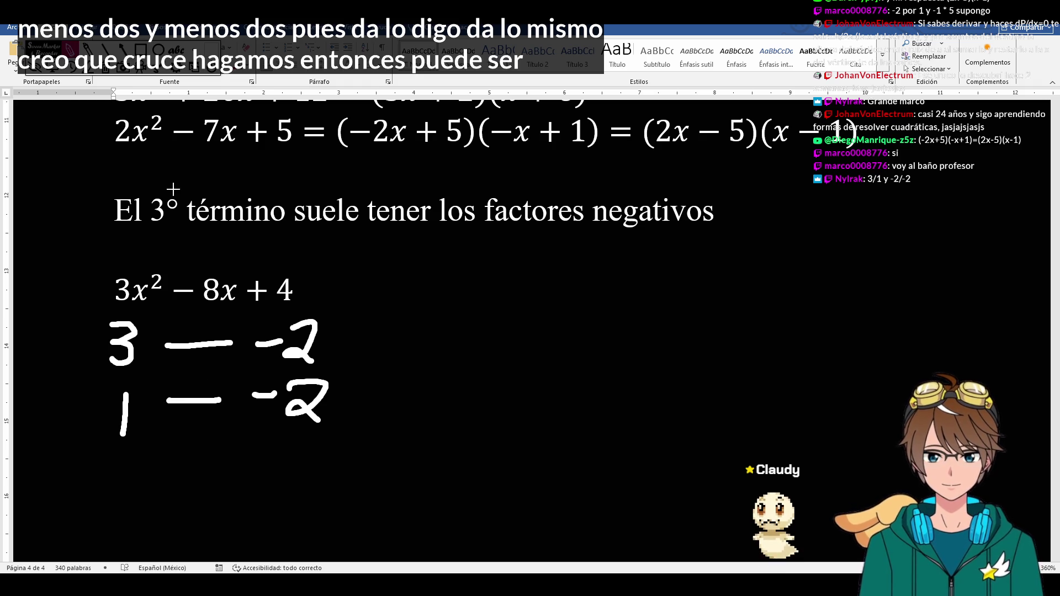
mouse_move(166, 342)
mouse_down()
mouse_move(214, 398)
mouse_move(231, 345)
mouse_up()
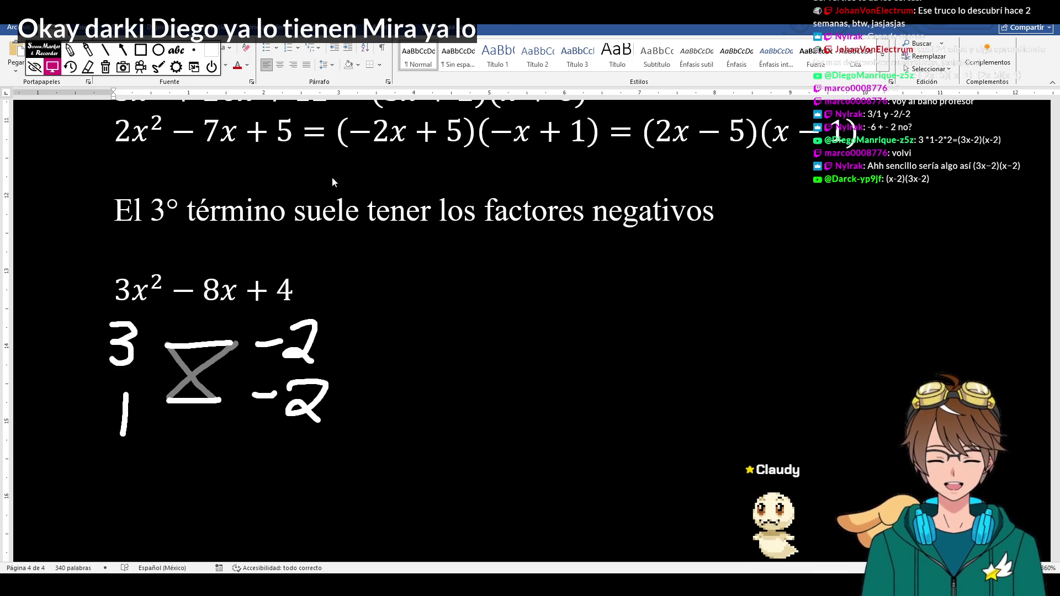
- Write = (3x−2)(x−2) after 3x²−8x+4 and paste a copy of the finished line below
click(295, 290)
text(=)
text((3x-2)(x-2)
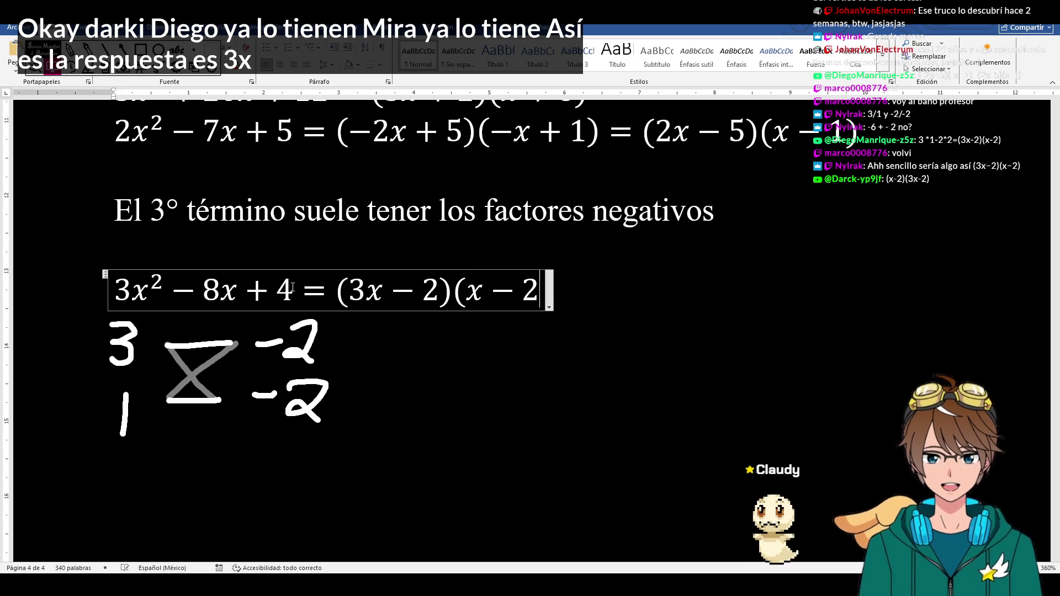
text())
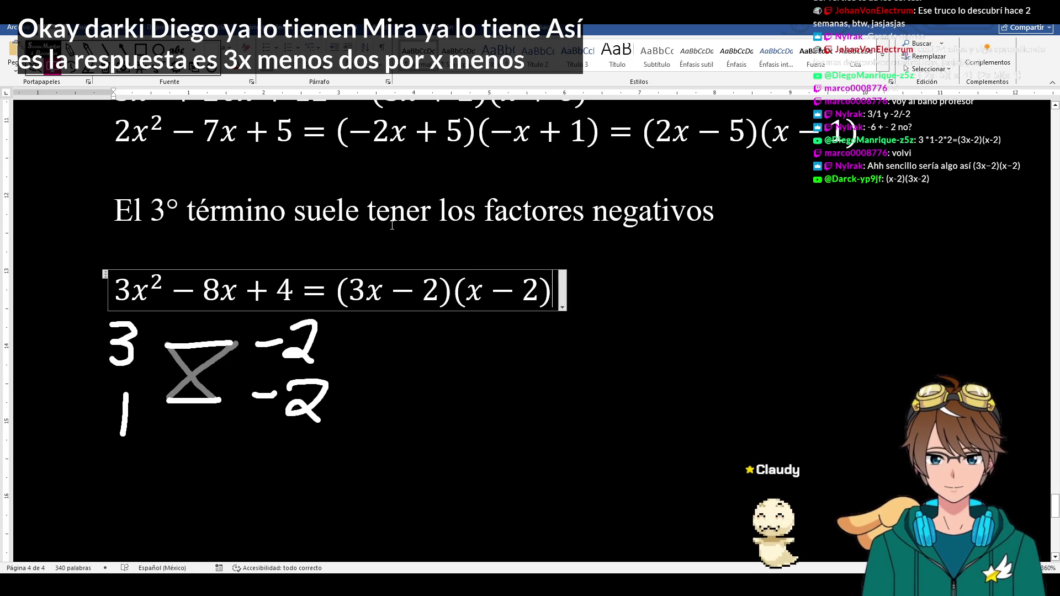
click(423, 293)
click(279, 450)
click(586, 301)
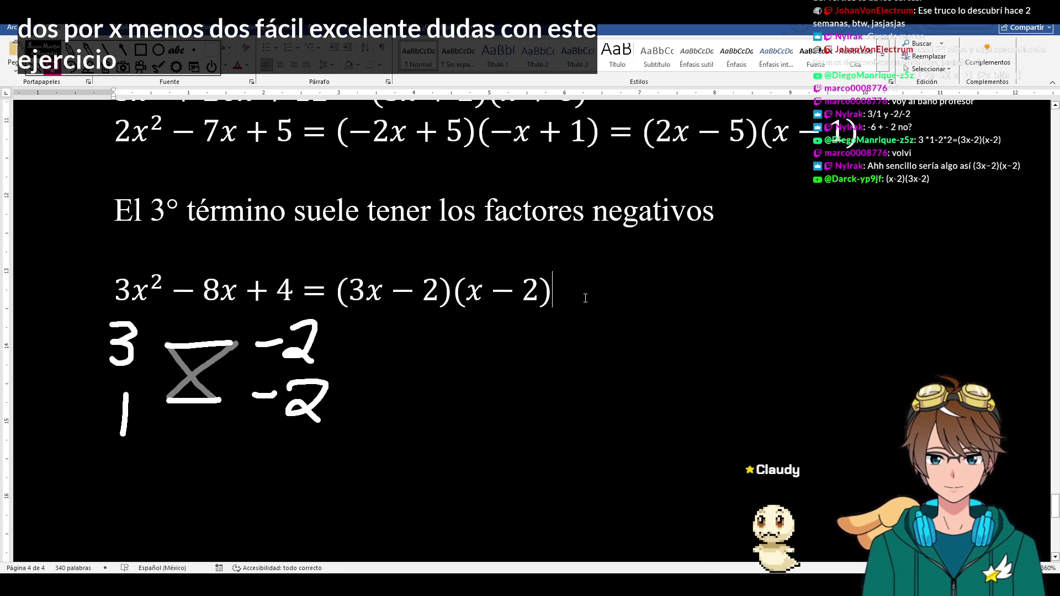
key(ctrl+v)
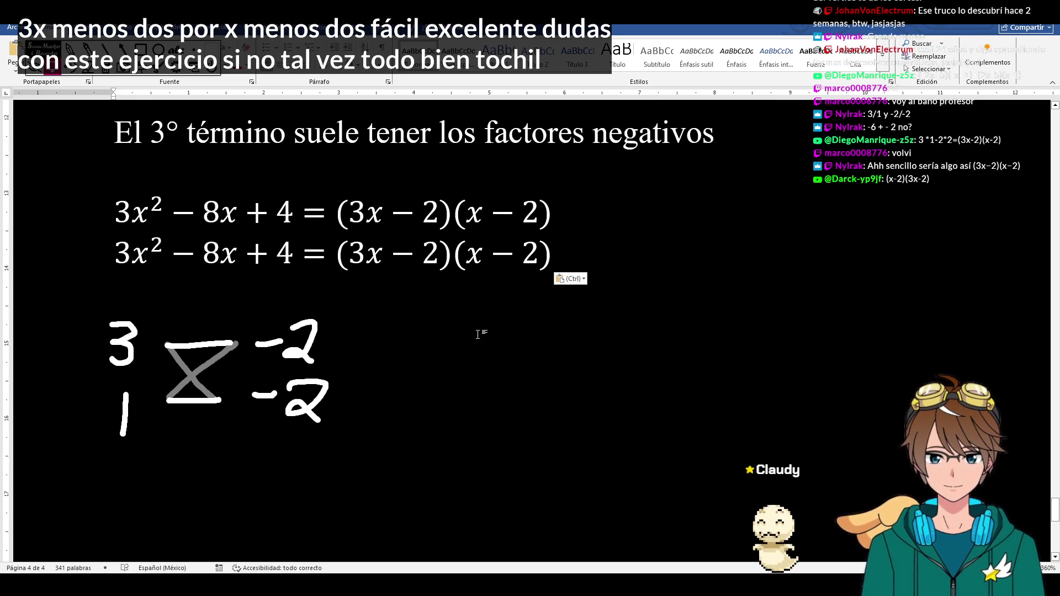
- Clear the cross-method ink and change the copied trinomial's constant from +4 to −3
click(122, 246)
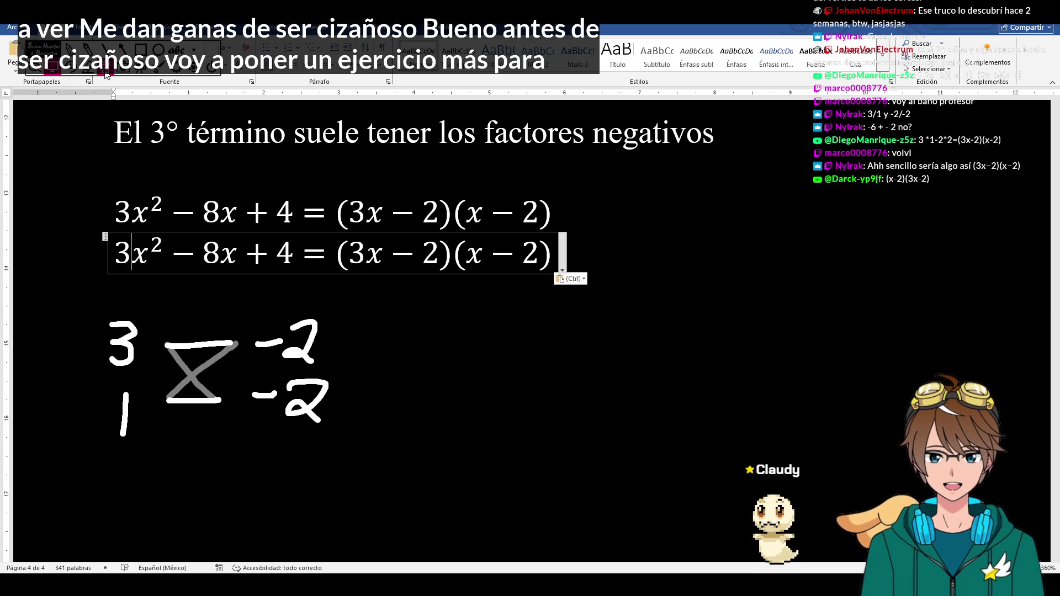
key(Escape)
click(131, 250)
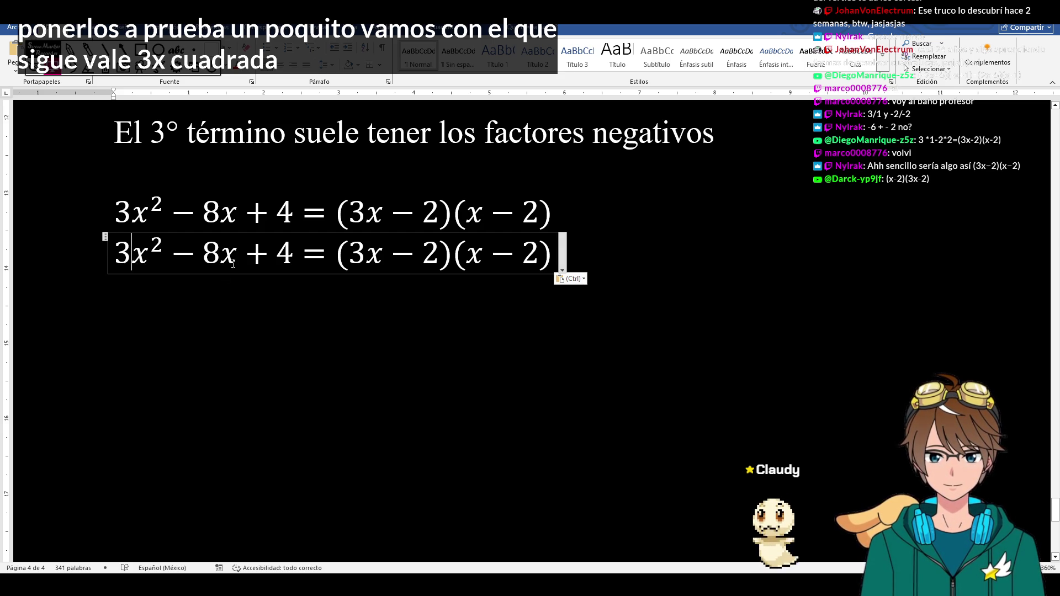
click(233, 257)
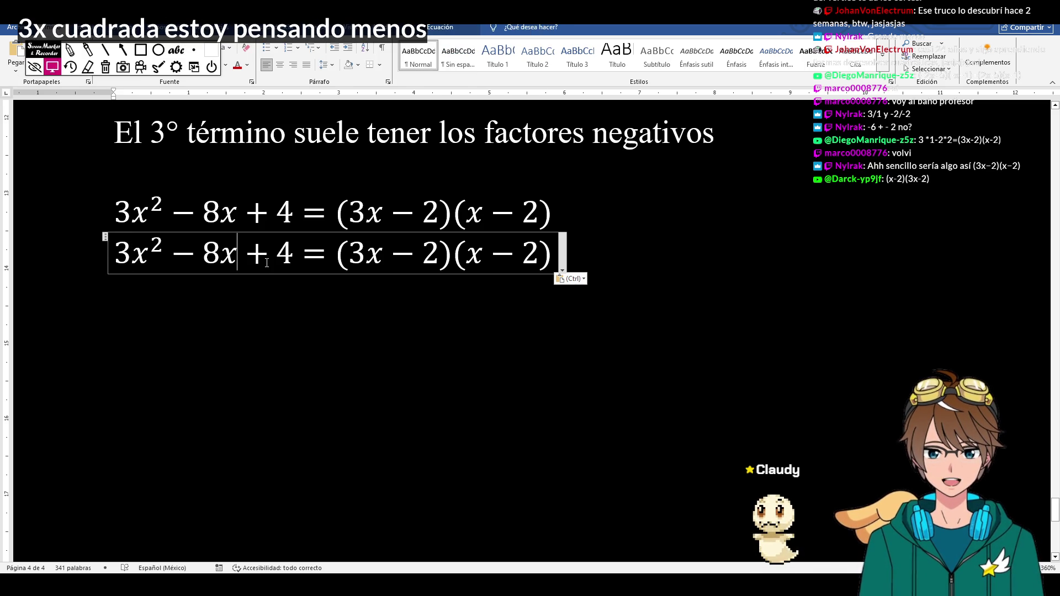
click(298, 251)
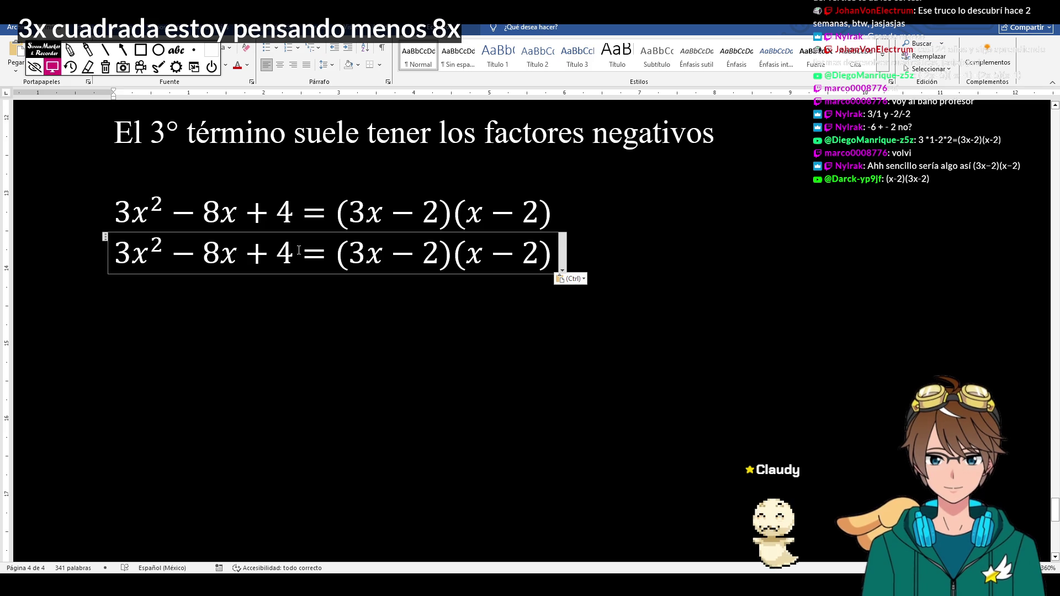
key(BackSpace)
key(BackSpace)
text(-)
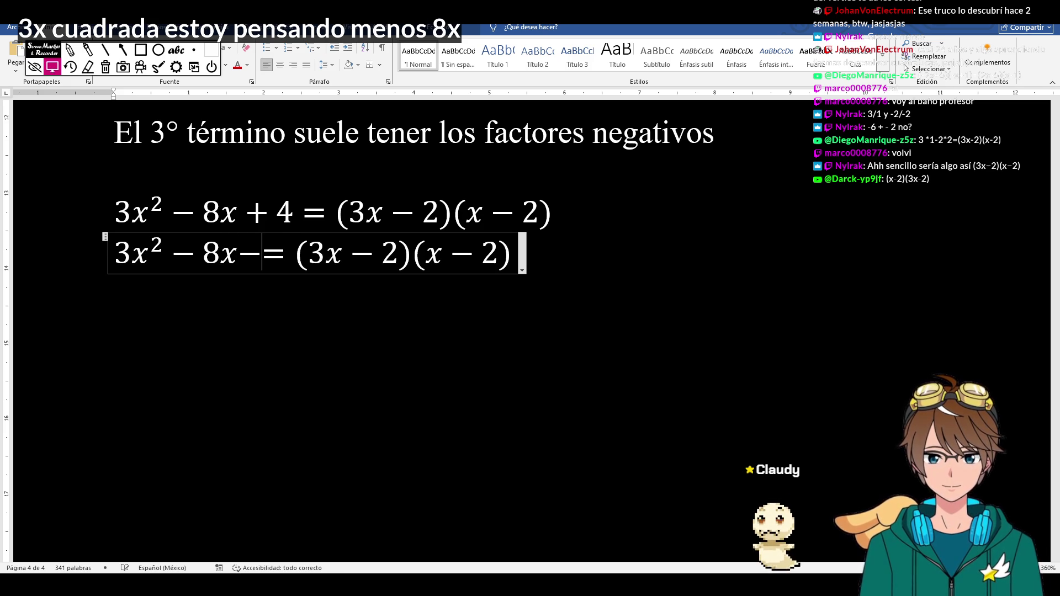
text(3)
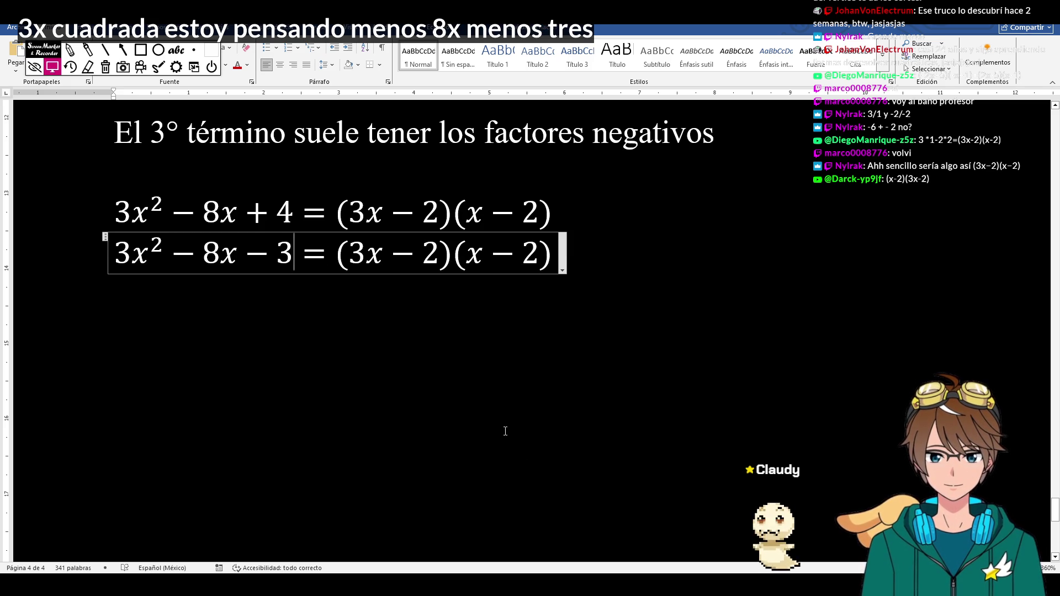
click(176, 294)
- Delete the old factored right side, leaving just 3x²−8x−3
click(554, 254)
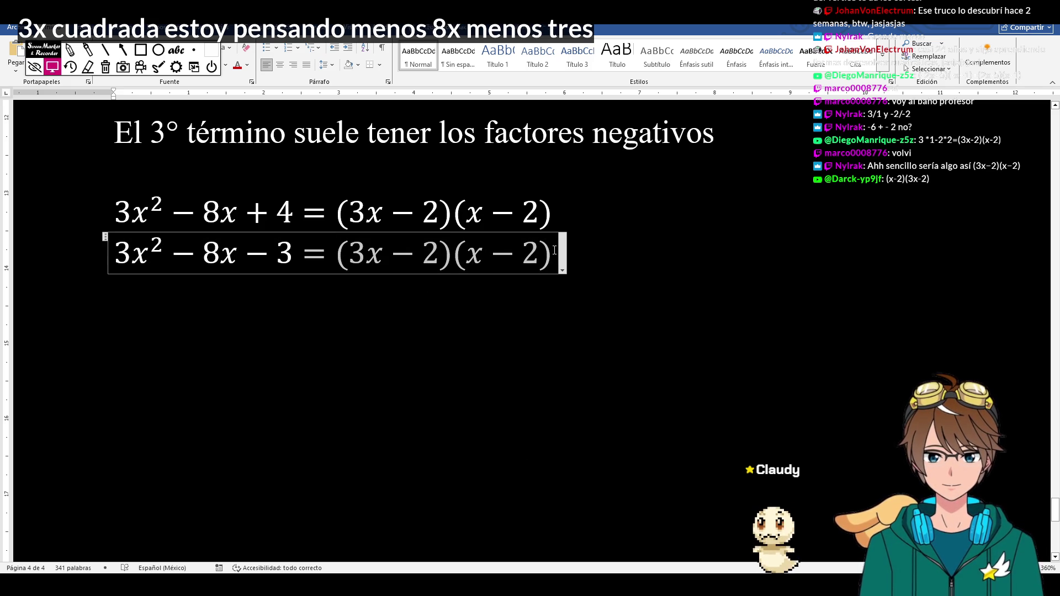
key(shift+Home)
key(BackSpace)
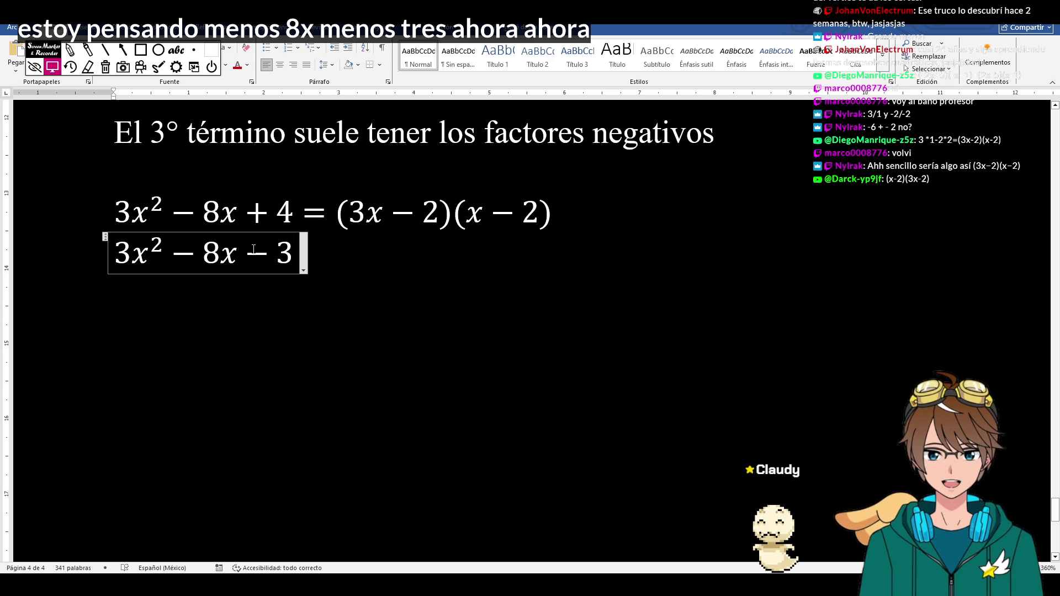
double_click(285, 254)
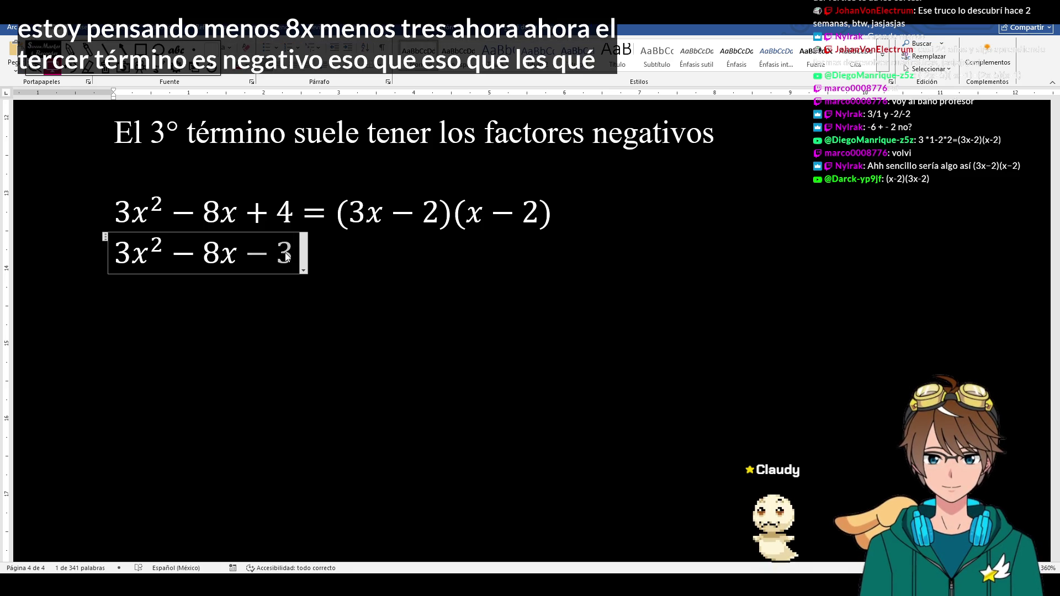
key(Escape)
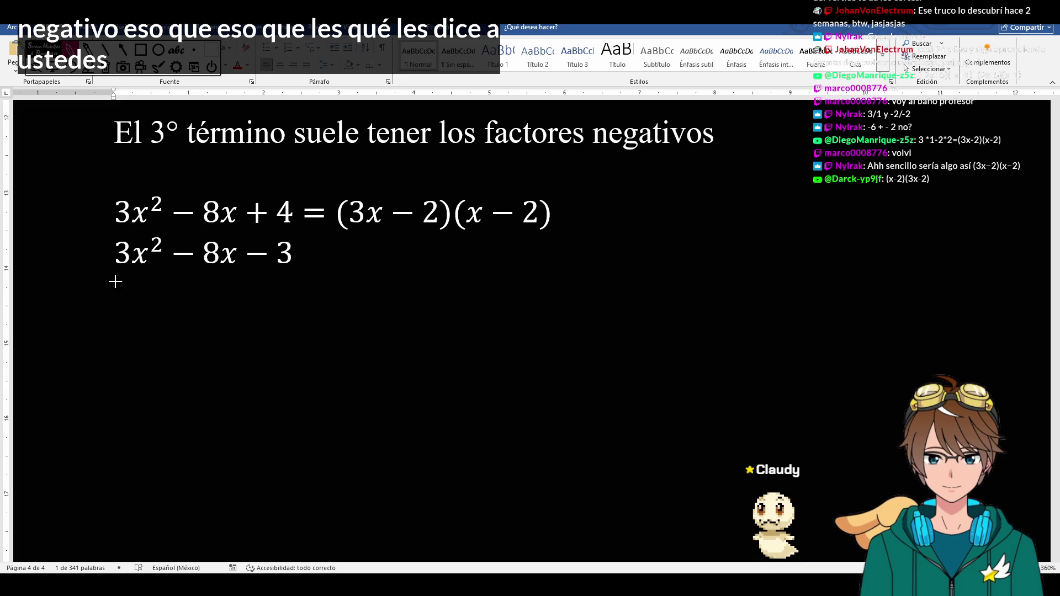
- Handwrite 3 over 1 under the equation, marking the −3 term with helper ink then erasing it
drag(114, 281, 117, 373)
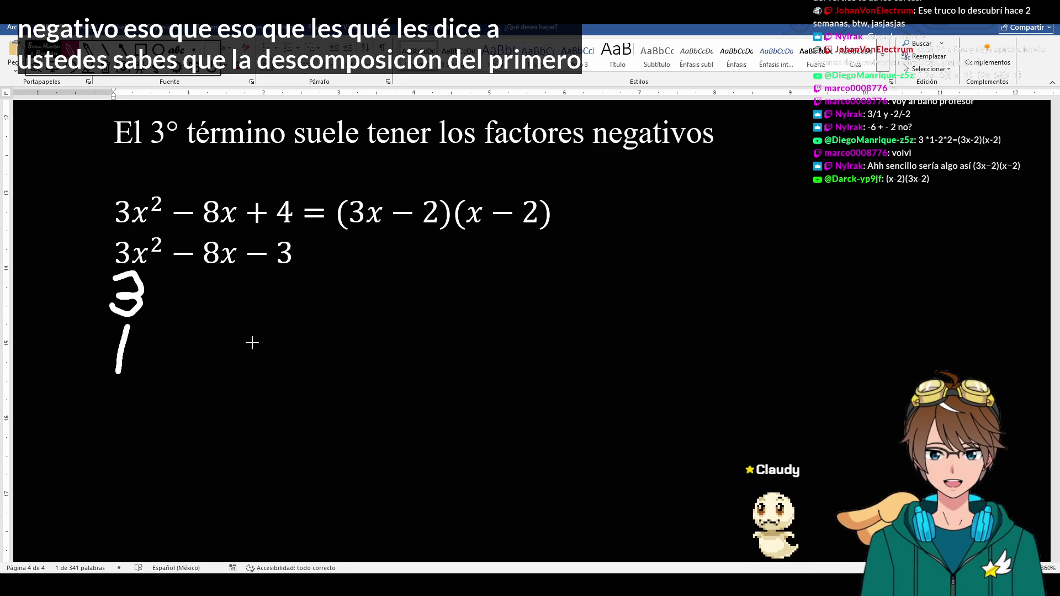
drag(246, 265, 296, 264)
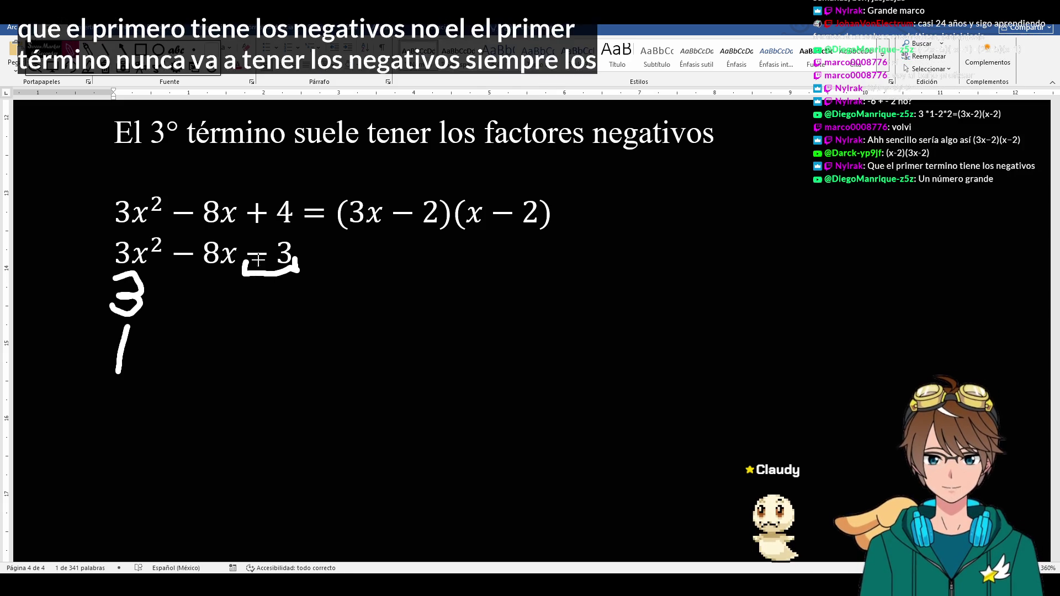
mouse_move(273, 184)
mouse_down()
mouse_move(270, 217)
mouse_move(290, 216)
mouse_up()
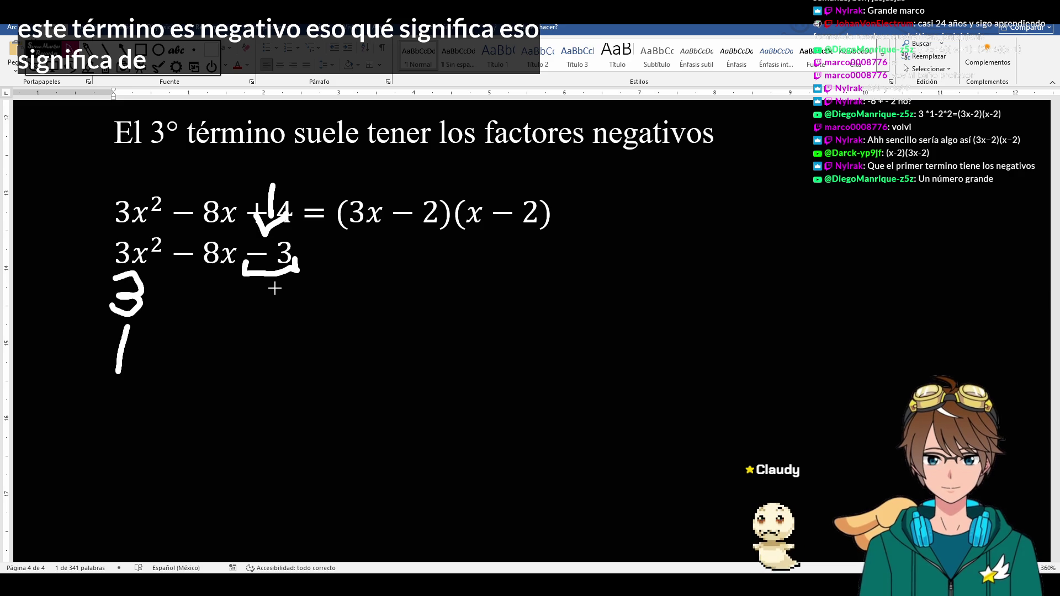
mouse_move(269, 286)
mouse_down()
mouse_move(286, 281)
mouse_move(290, 302)
mouse_move(269, 320)
mouse_move(281, 367)
mouse_up()
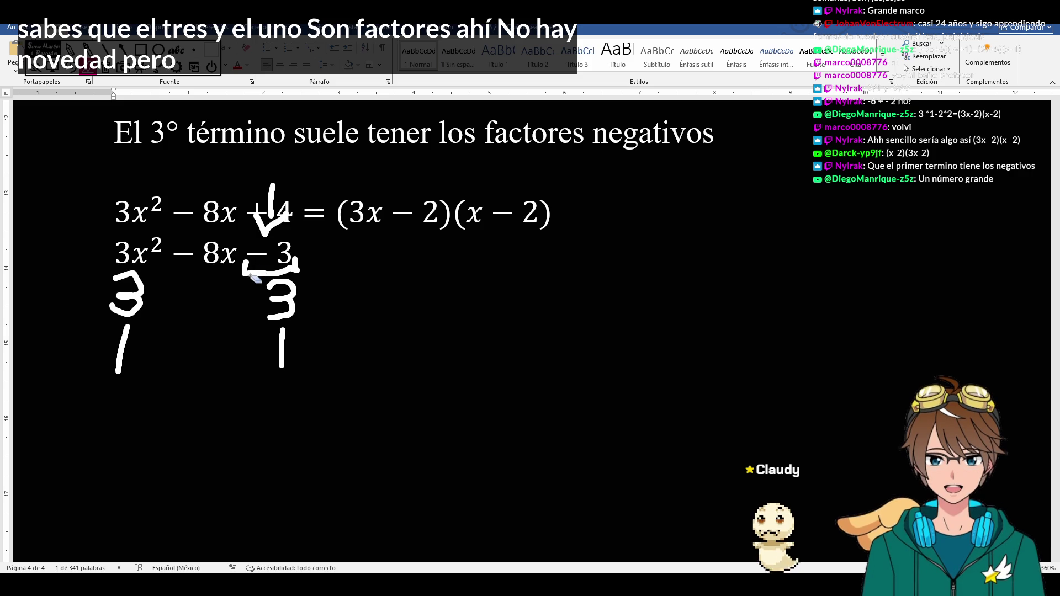
drag(249, 273, 294, 265)
drag(262, 191, 282, 232)
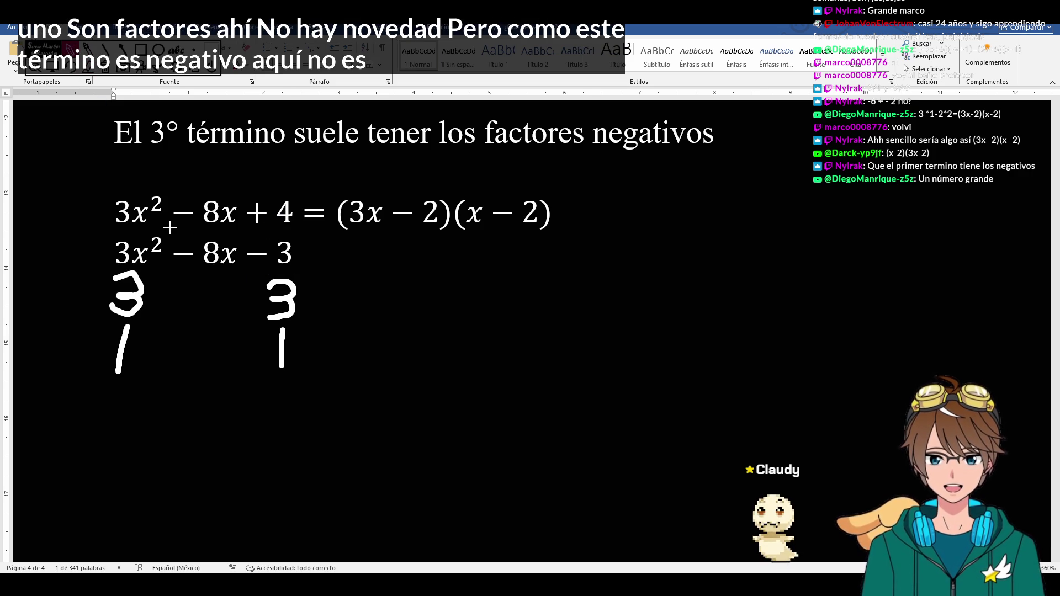
- Make the right-hand pair −3 over −1, then erase the minus before the 3
drag(234, 300, 252, 300)
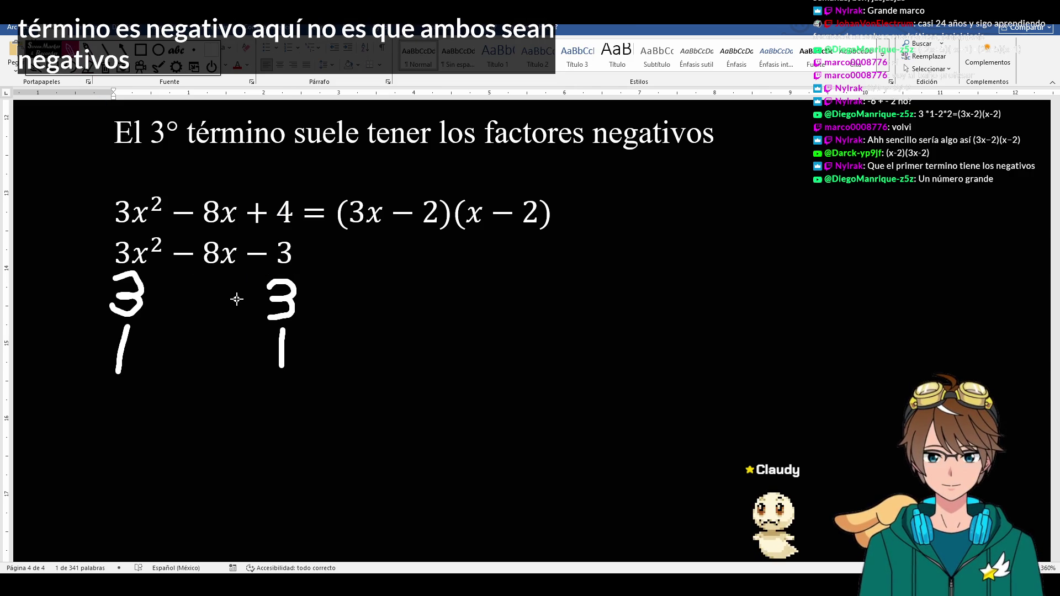
drag(237, 350, 263, 348)
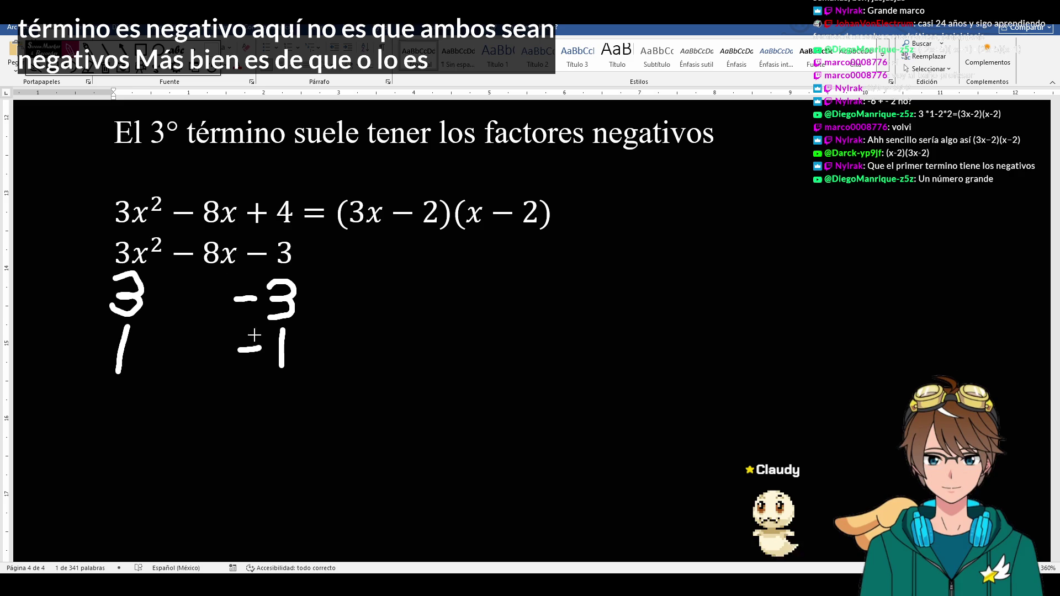
click(87, 67)
click(244, 297)
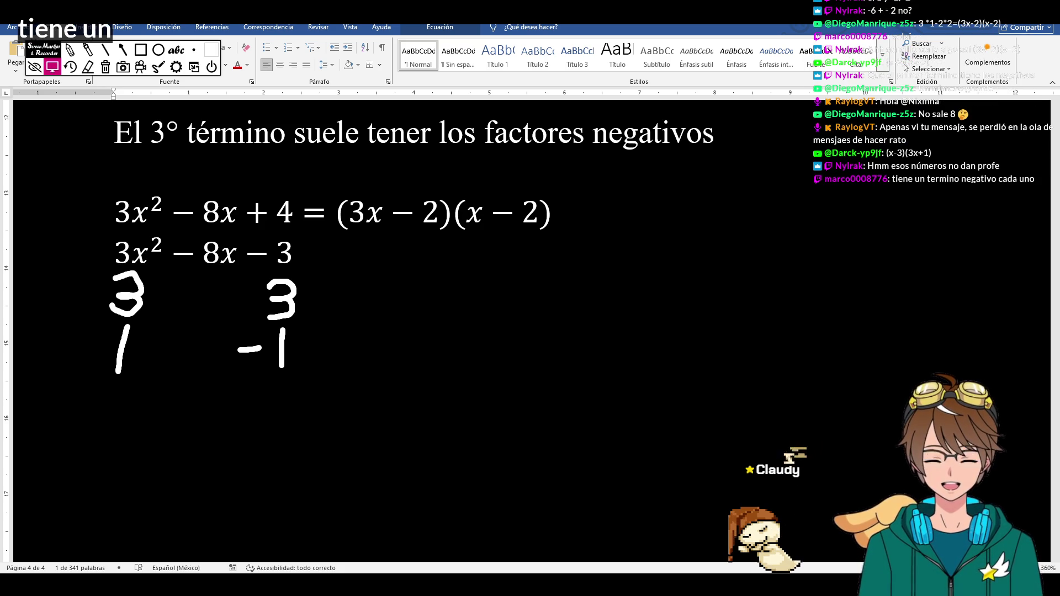
- Enter and leave the second equation without changing the 3 over −1 pair
click(300, 253)
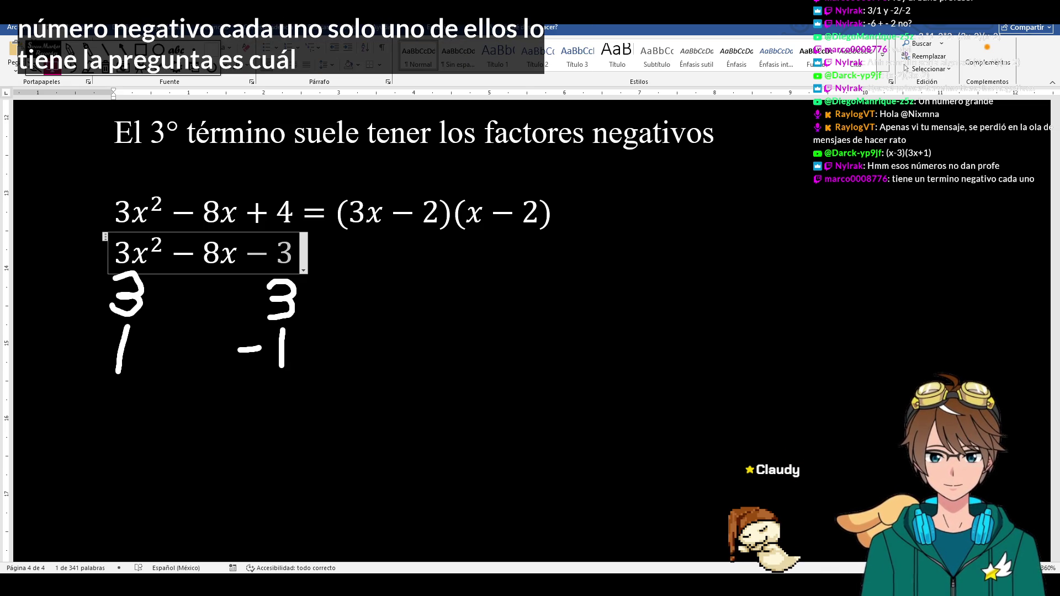
click(802, 510)
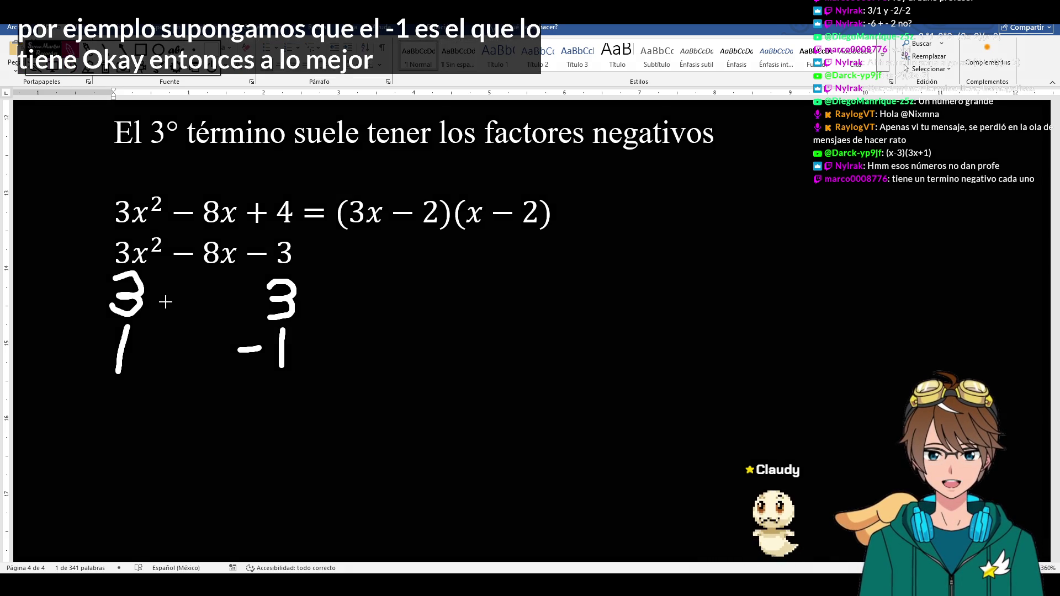
- Ink the cross-multiplication trial: linking lines, products 9 and −1, and their sum 8
drag(161, 303, 241, 300)
drag(166, 347, 209, 345)
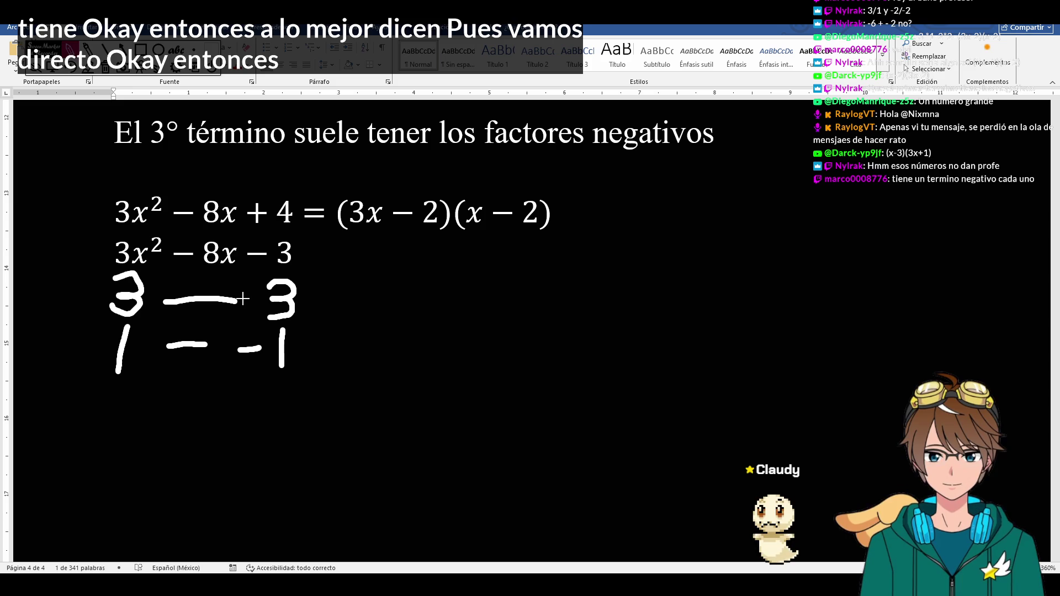
drag(364, 286, 363, 319)
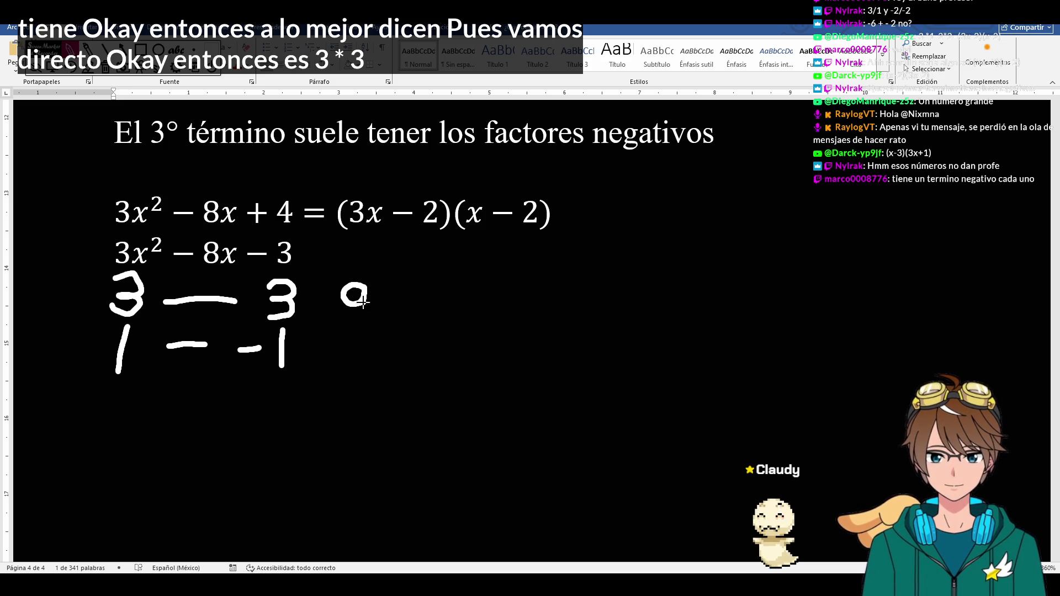
mouse_move(332, 348)
mouse_down()
mouse_move(356, 346)
mouse_move(367, 369)
mouse_up()
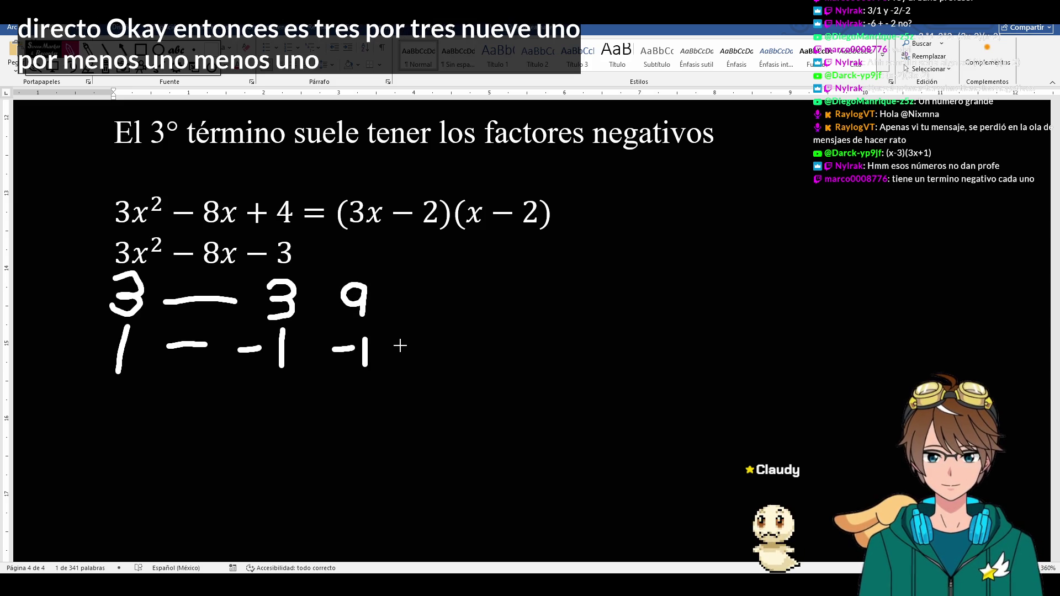
drag(390, 319, 386, 347)
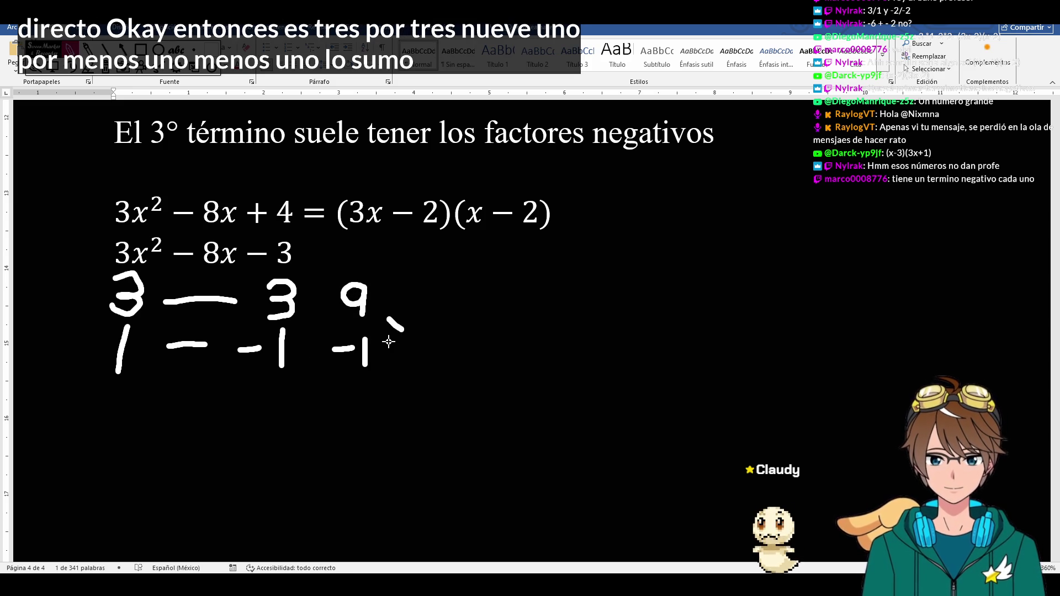
drag(433, 318, 427, 348)
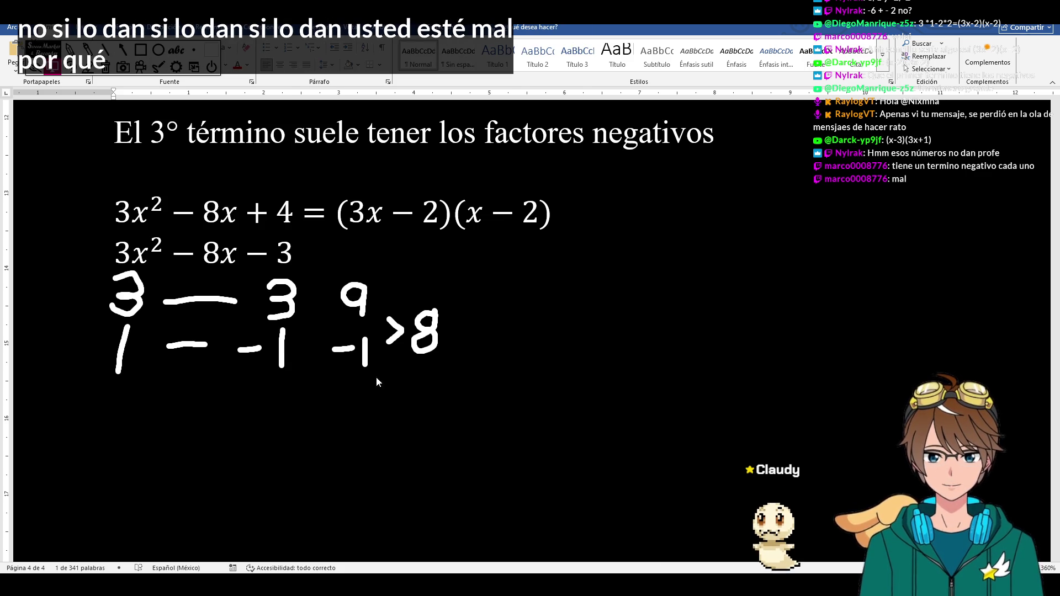
click(191, 259)
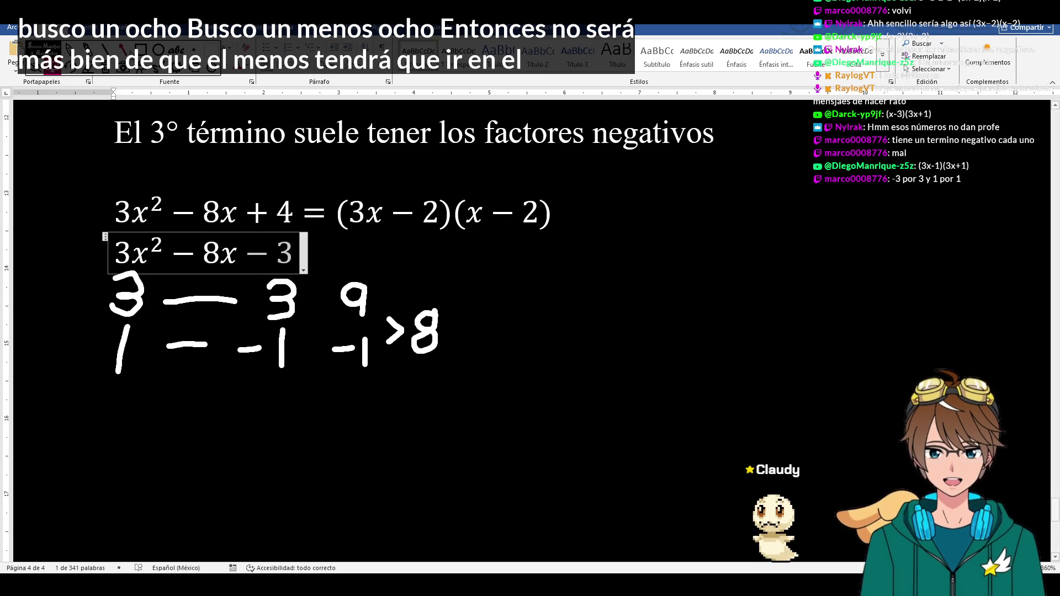
- Erase the trial lines and products, then make the right-hand 3 negative so the pair reads −3 over 1
click(86, 71)
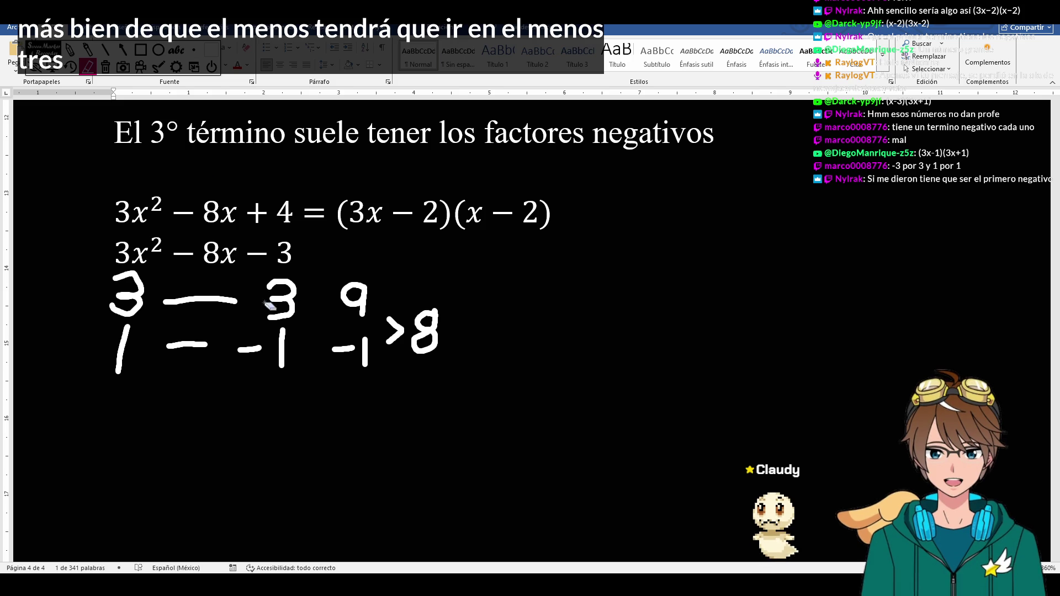
drag(203, 289, 199, 306)
mouse_move(195, 338)
mouse_down()
mouse_move(189, 360)
mouse_move(258, 348)
mouse_up()
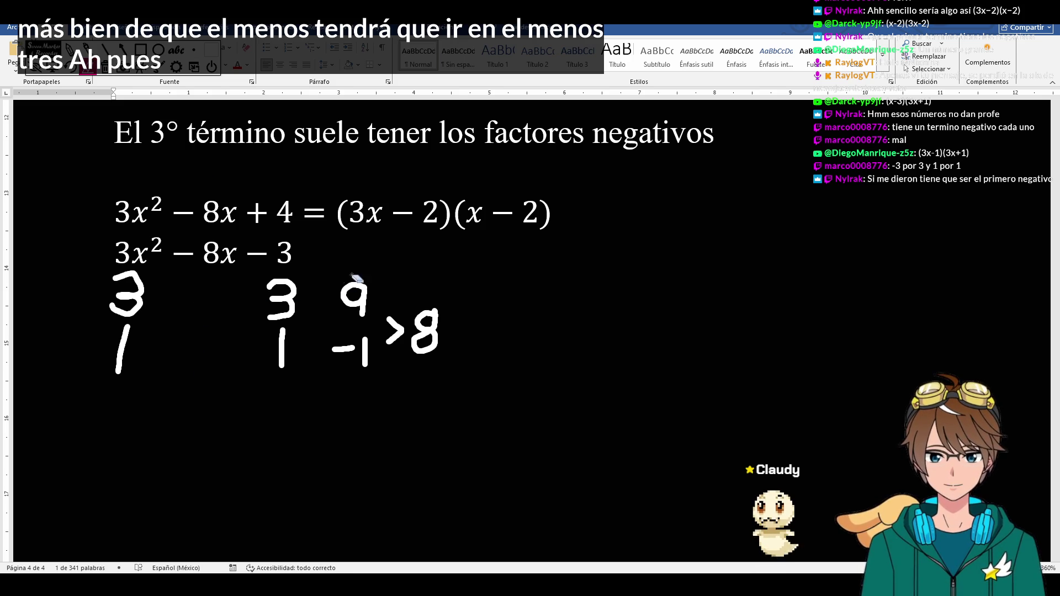
drag(344, 290, 365, 311)
drag(340, 348, 435, 332)
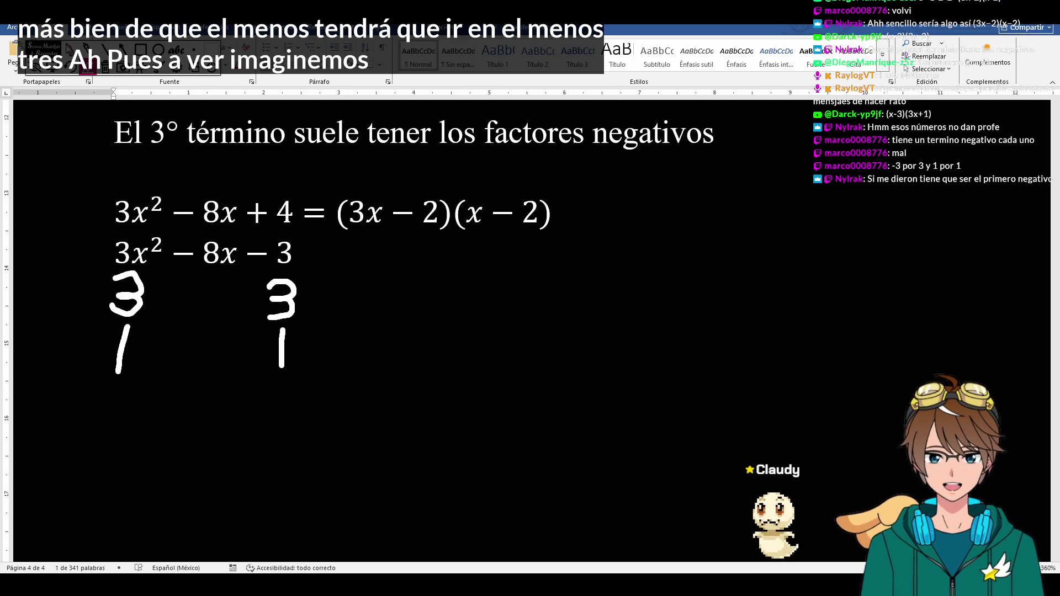
drag(232, 301, 261, 301)
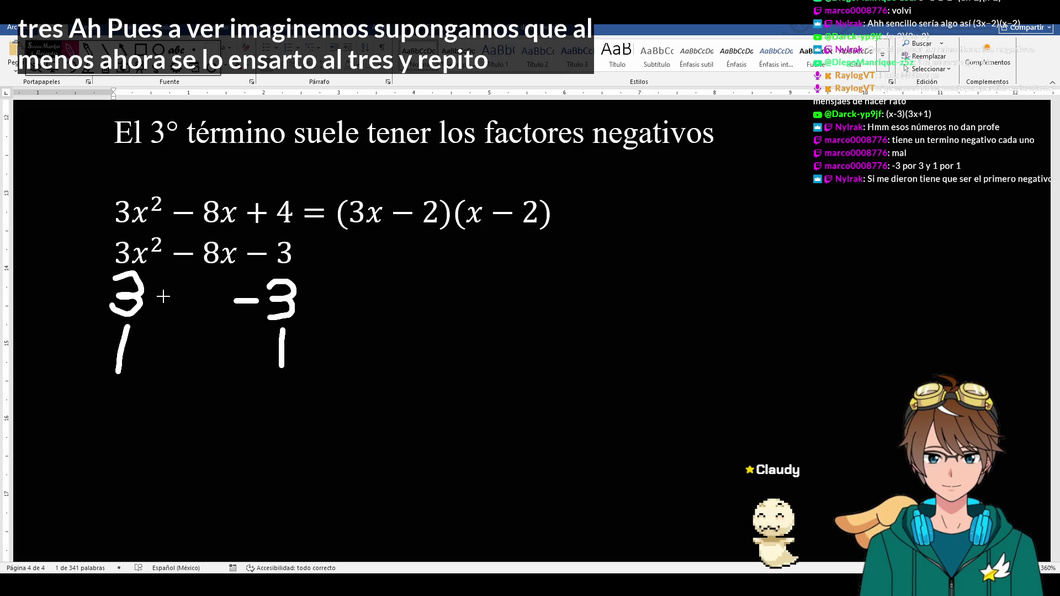
- Link the pairs 3/−3 and 1/1 in ink and write their products −9 and 1 bracketed to −8
drag(159, 297, 207, 299)
drag(156, 354, 282, 356)
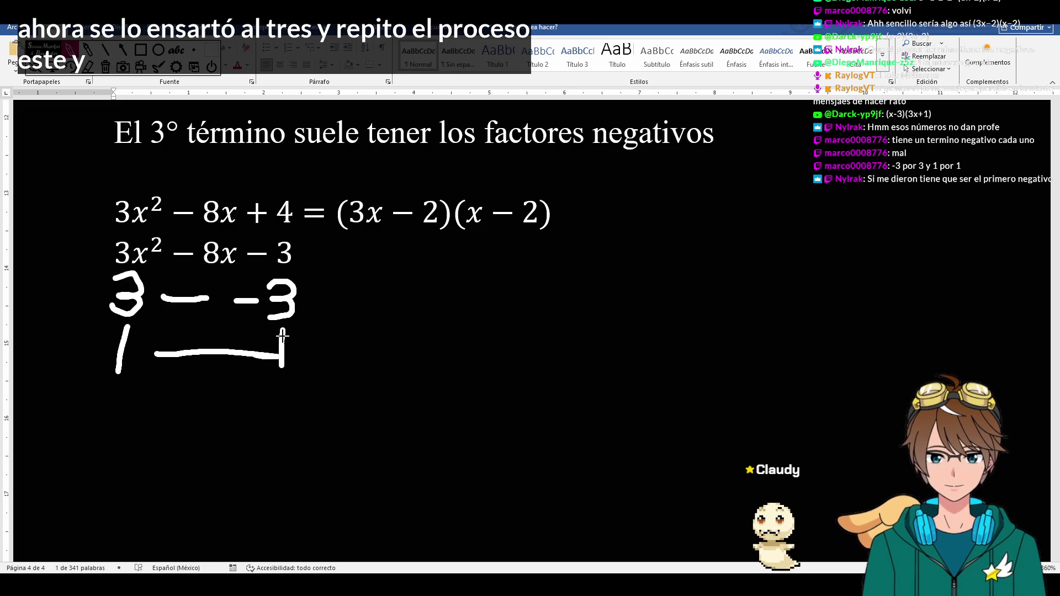
mouse_move(365, 300)
mouse_down()
mouse_move(409, 317)
mouse_move(403, 357)
mouse_up()
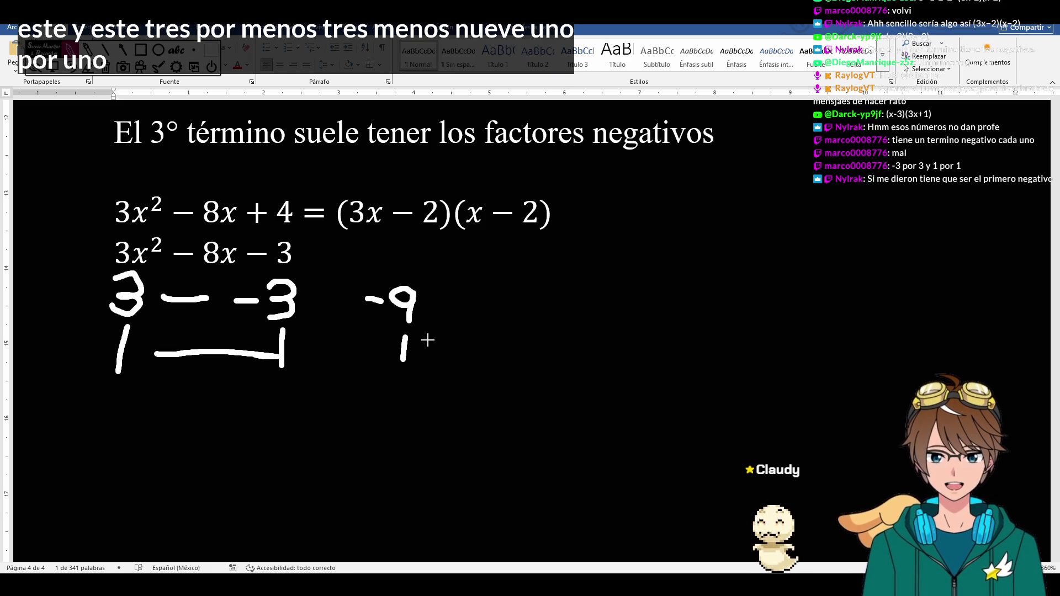
mouse_move(427, 313)
mouse_down()
mouse_move(424, 353)
mouse_move(520, 332)
mouse_up()
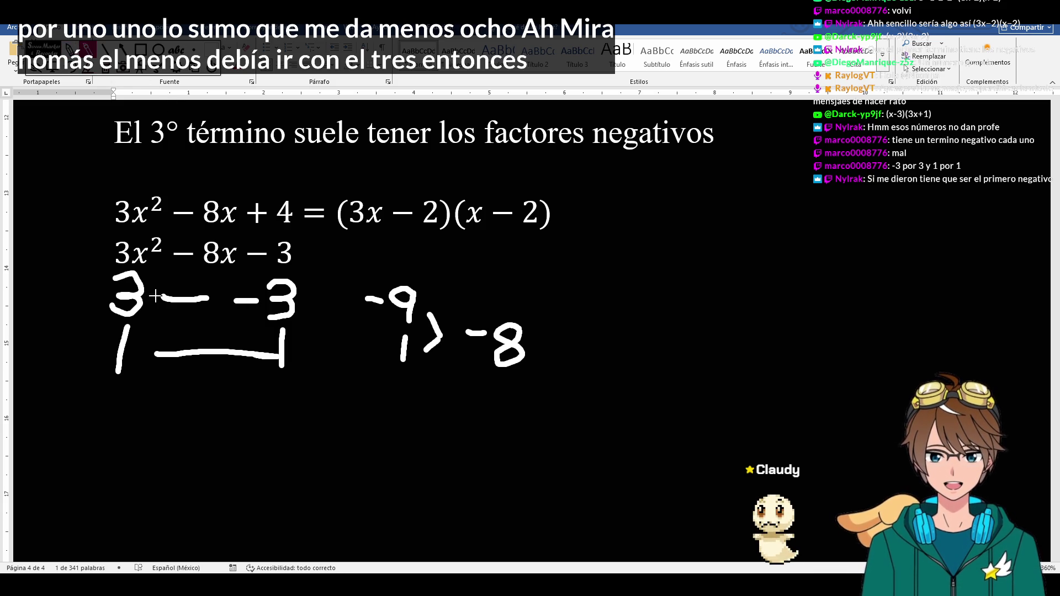
- Draw an ink X across the factor pairs and move into the second equation
drag(162, 300, 284, 347)
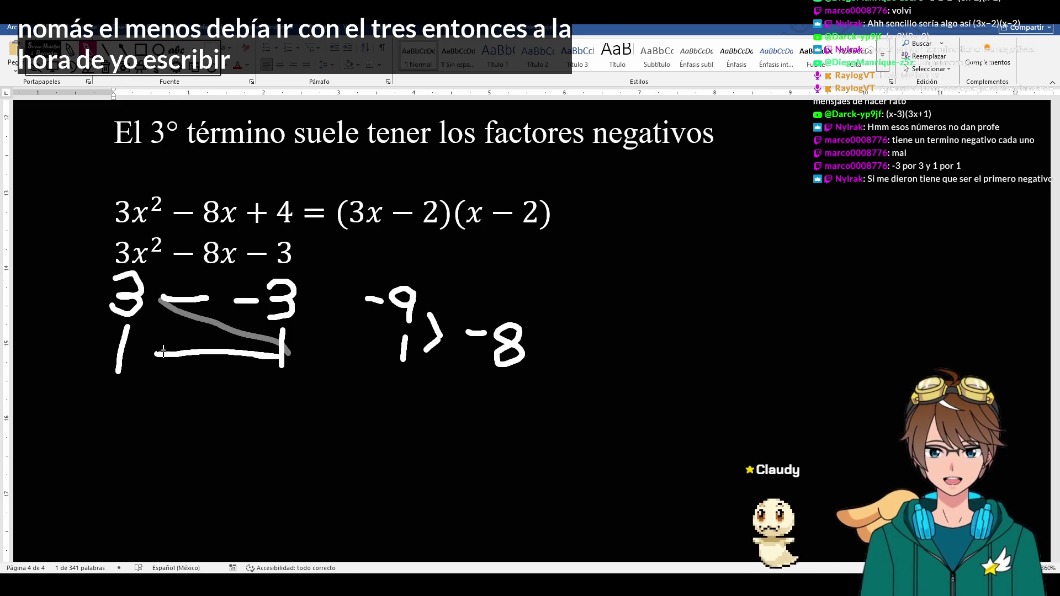
drag(163, 352, 232, 313)
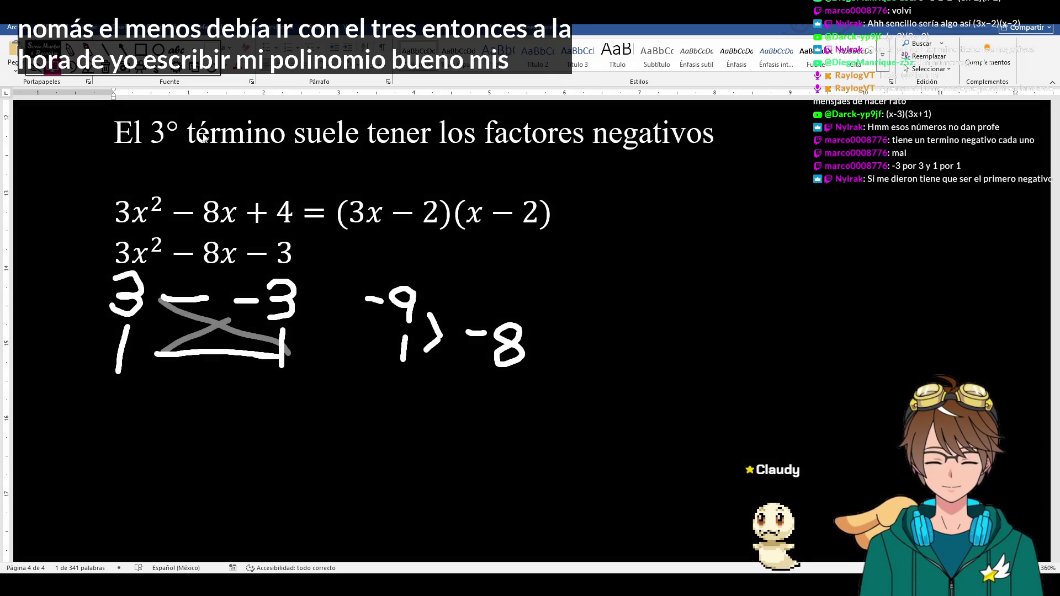
click(294, 255)
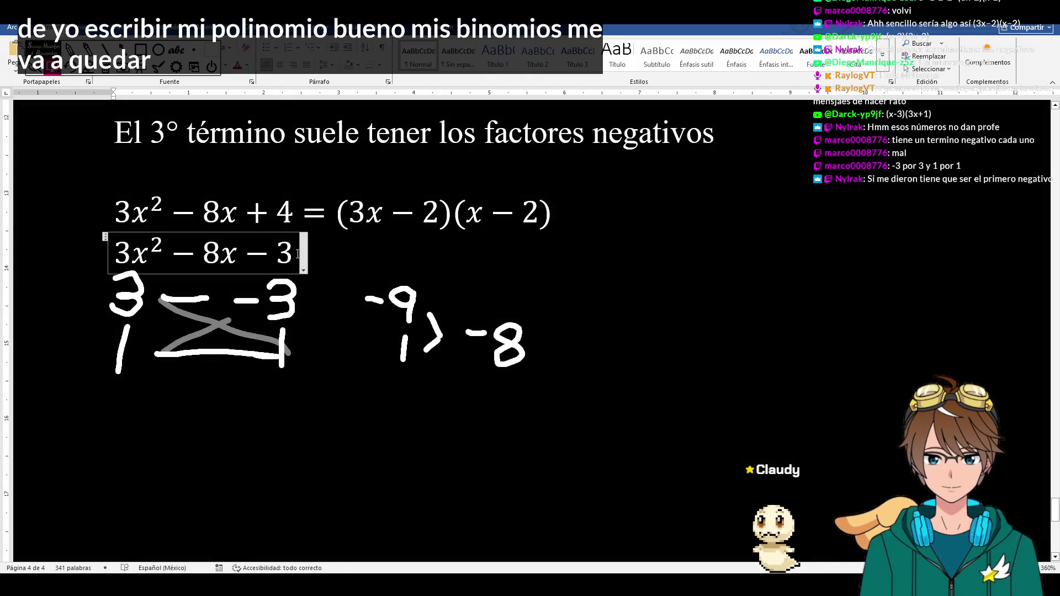
text(=(3x)
text(+1)
text()(x)
text(-)
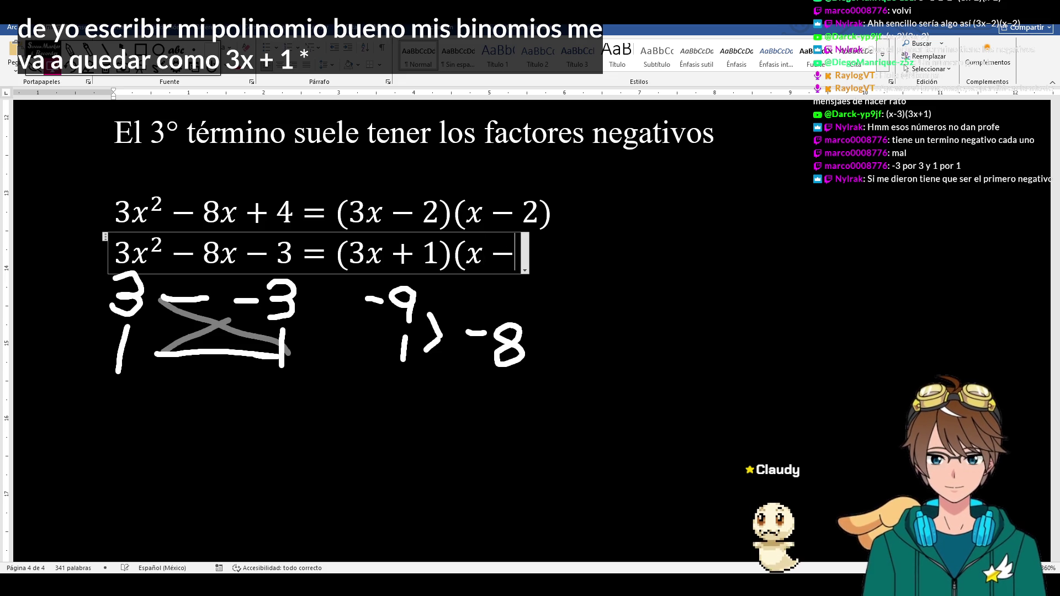
text(3))
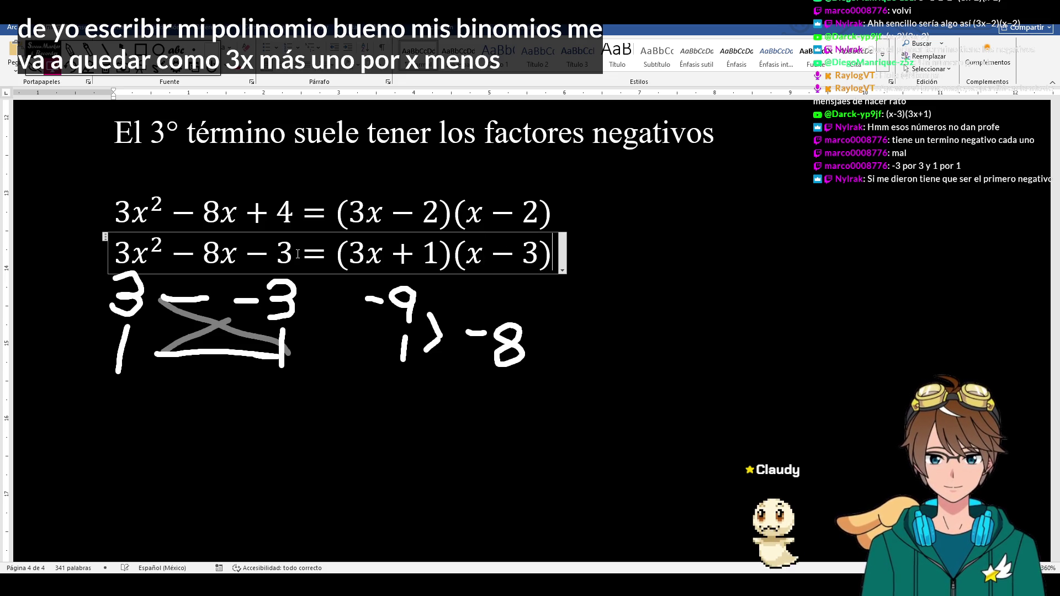
- Finish the second equation so it reads 3x²−8x−3 = (3x+1)(x−3)
click(410, 369)
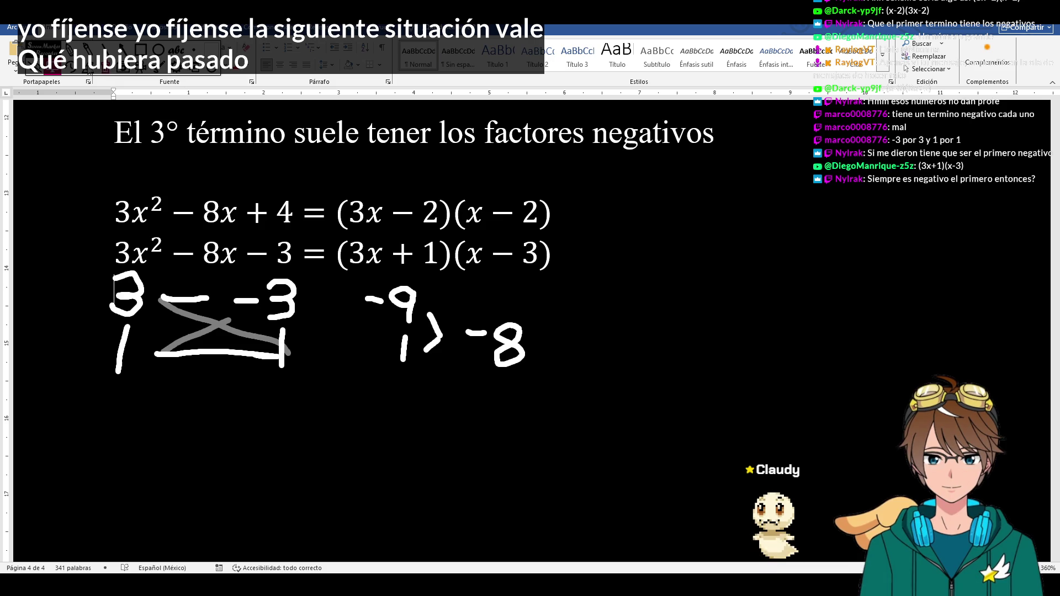
- Erase the ink cross, signs and the −9, 1, −8 working, leaving only the digits 3/1 and 3/1
drag(178, 299, 240, 316)
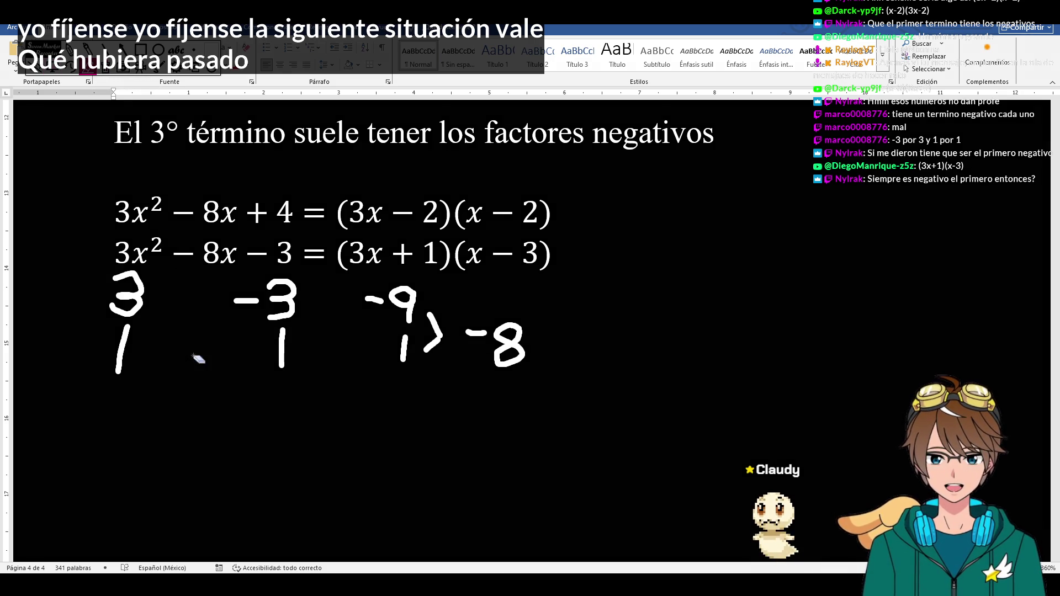
drag(361, 299, 510, 348)
drag(427, 344, 402, 348)
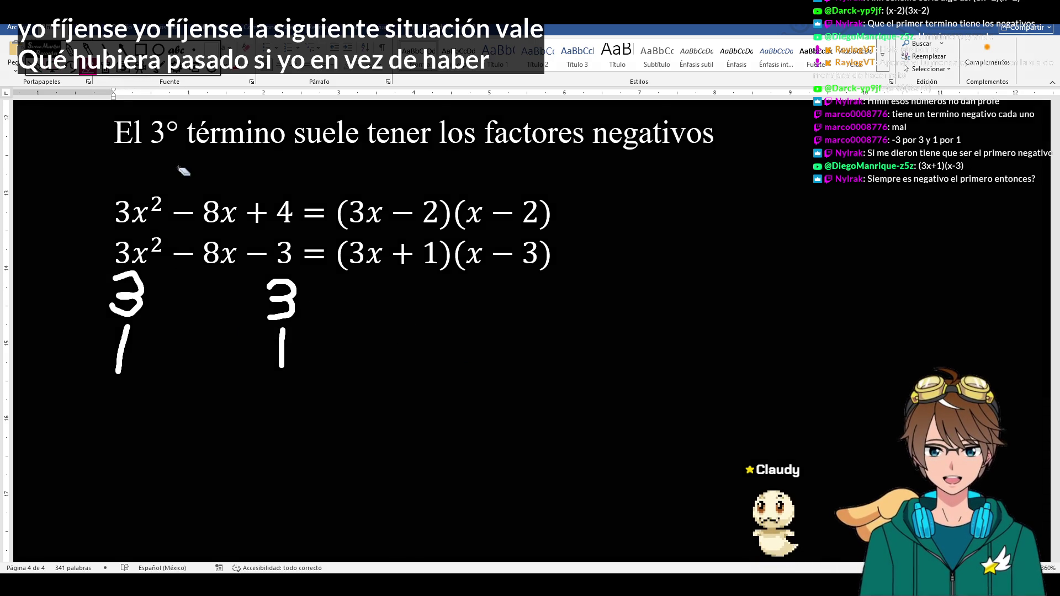
scroll(246, 218, down, 1)
- Select the second equation line 3x²−8x−3 = (3x+1)(x−3) and copy it
click(238, 241)
click(623, 243)
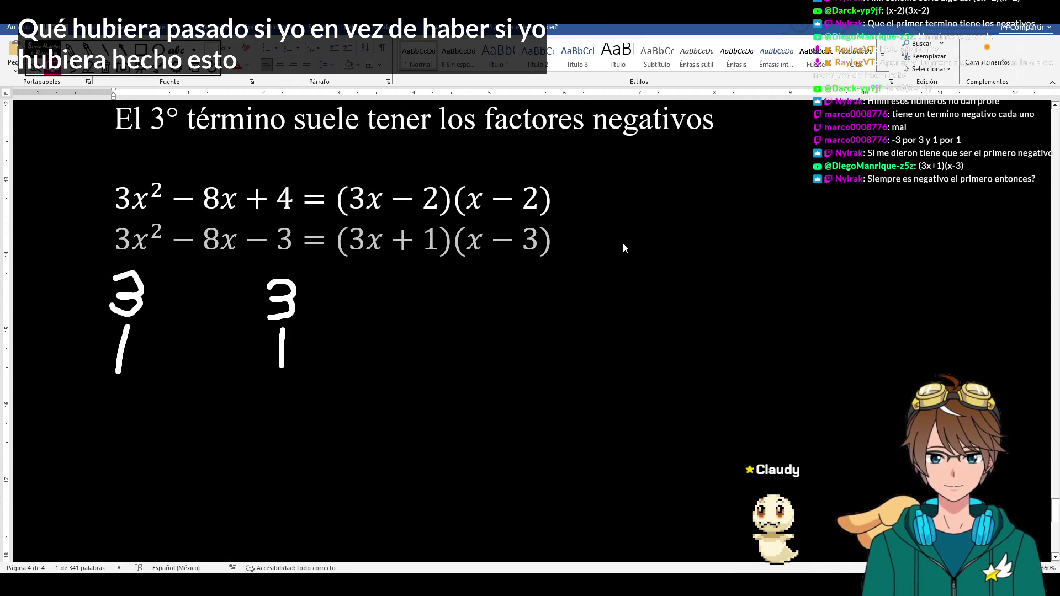
key(ctrl+c)
- Paste the copied line as a third equation and flip its middle term to read 3x²+8x−3
key(Return)
key(ctrl+v)
scroll(195, 210, down, 2)
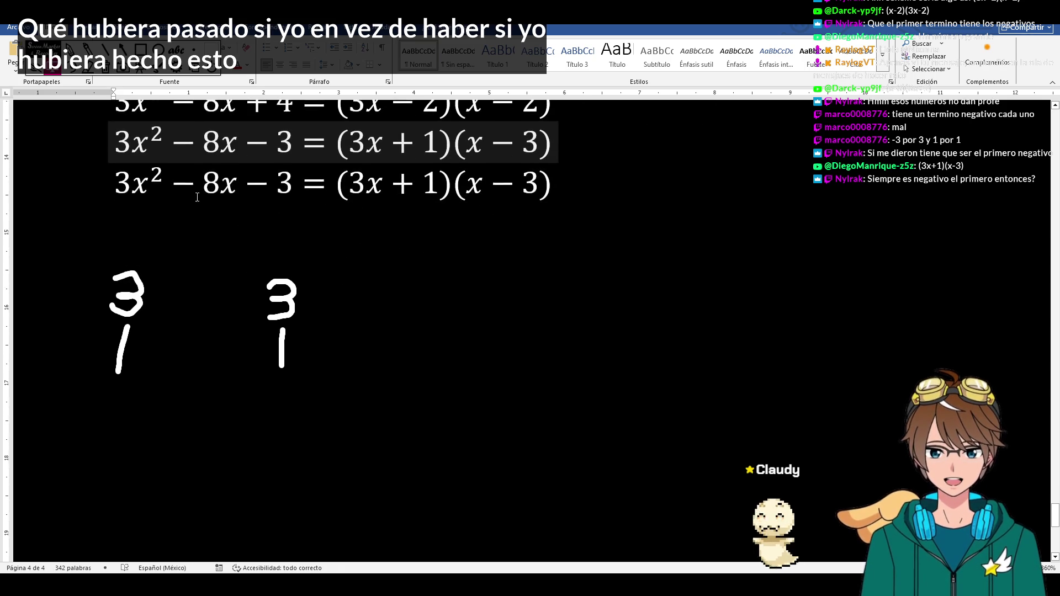
scroll(194, 210, up, 1)
click(194, 210)
key(BackSpace)
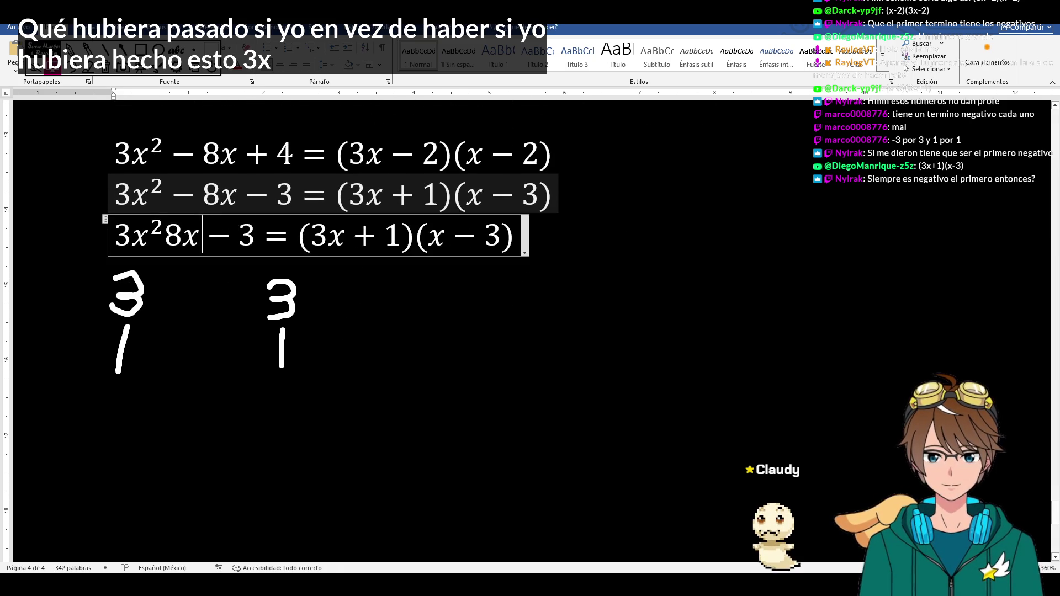
text(+)
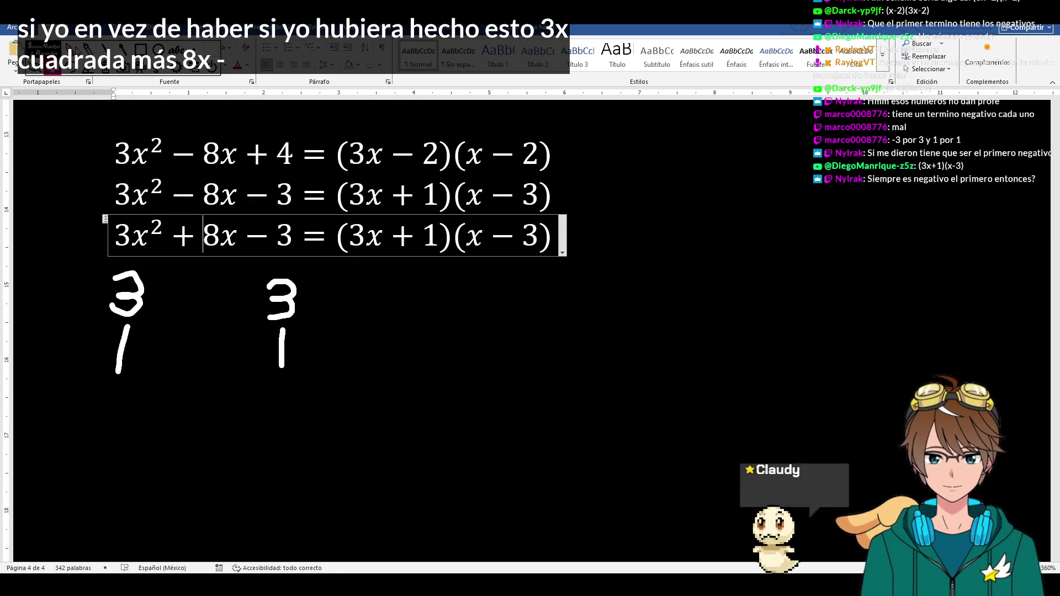
- Switch between the third equation and ink drawing on the page
click(225, 315)
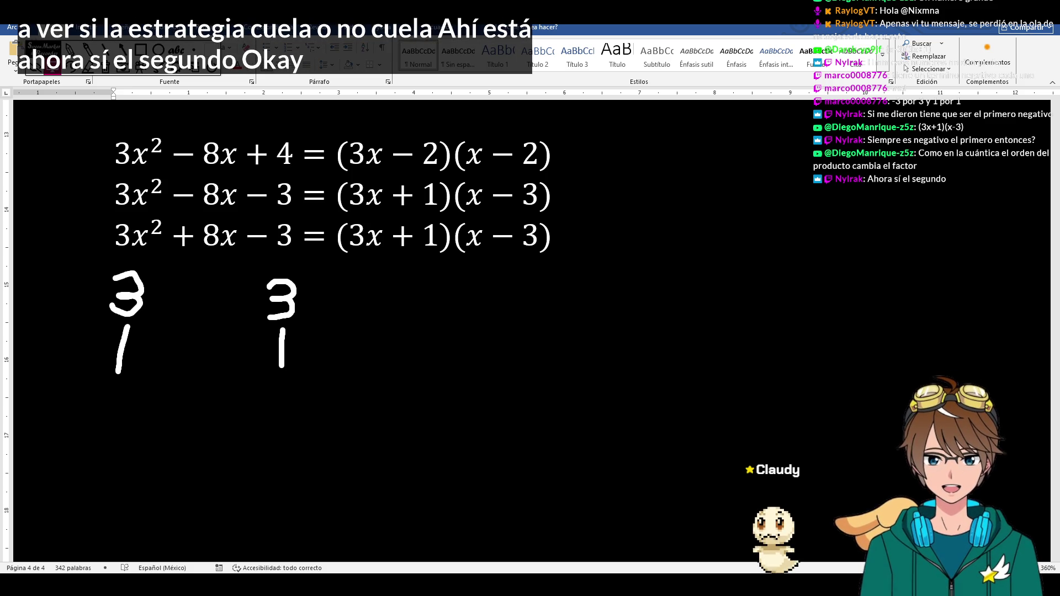
click(347, 249)
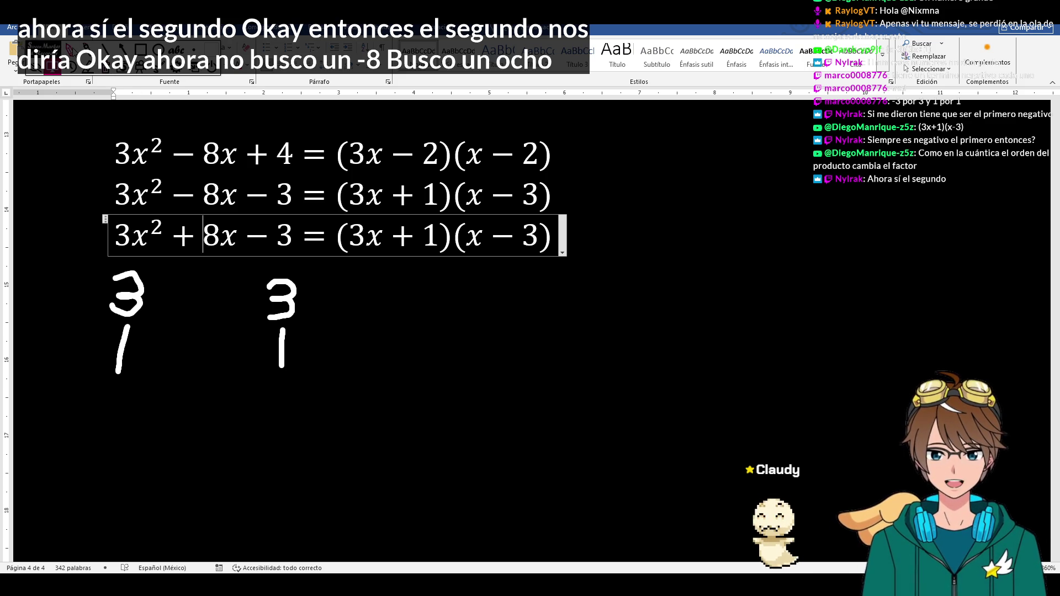
click(178, 215)
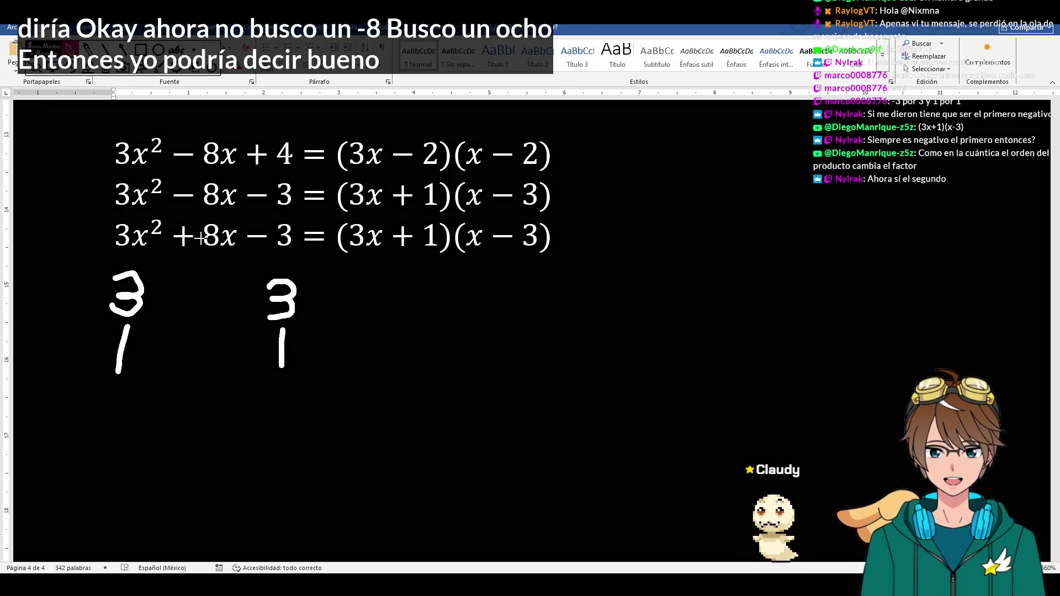
- Add a minus before the right 1 in ink and link the pairs 3/3 and 1/−1
drag(242, 346, 272, 346)
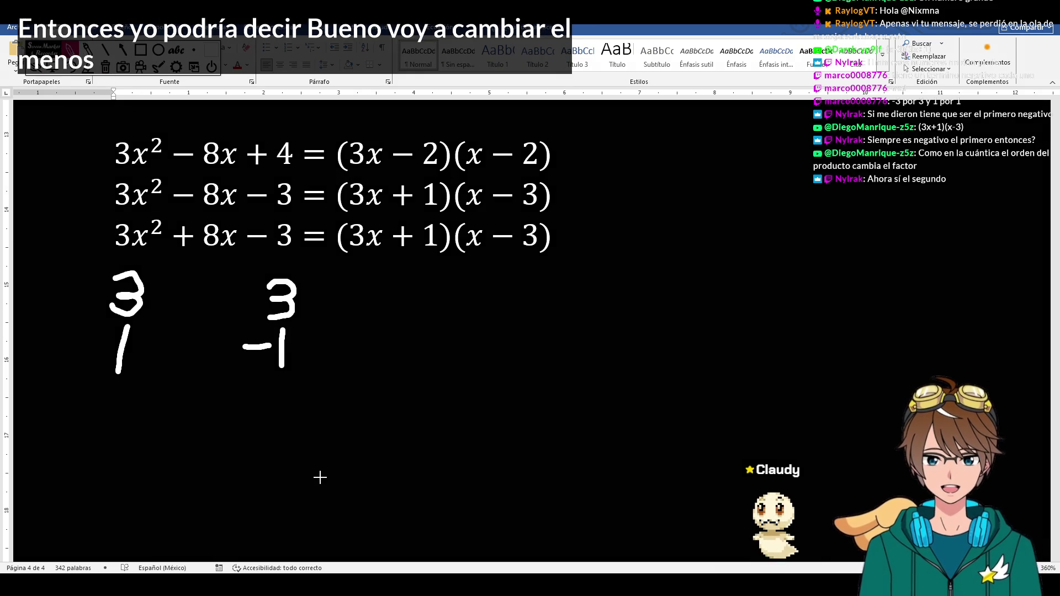
drag(162, 300, 245, 300)
drag(150, 350, 214, 348)
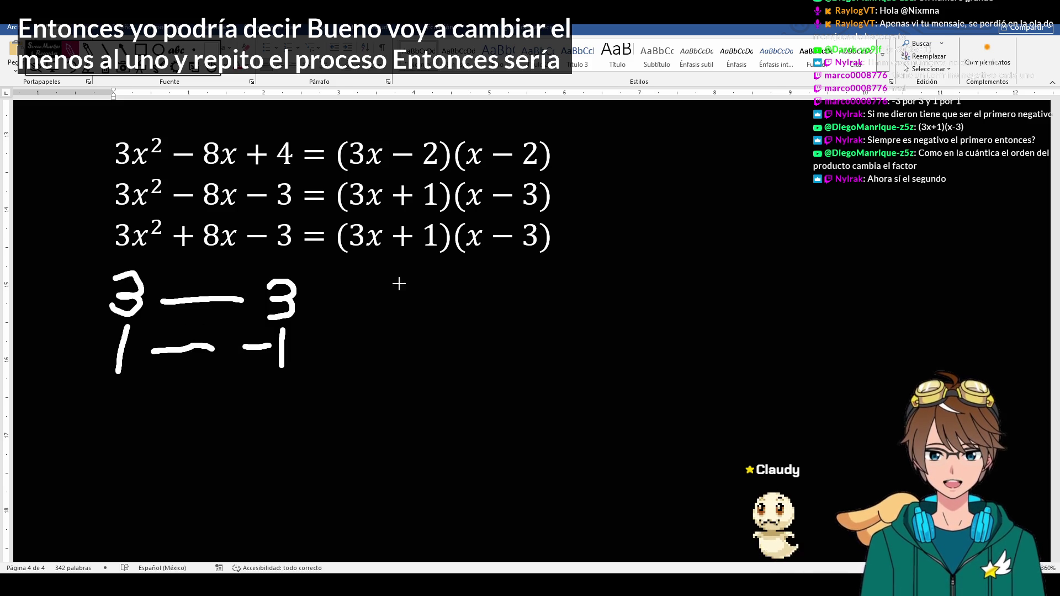
- Write the products 9 and −1 summing to 8 and draw the diagonal cross line
drag(372, 280, 381, 363)
mouse_move(401, 309)
mouse_down()
mouse_move(422, 330)
mouse_move(401, 349)
mouse_up()
mouse_move(464, 314)
mouse_down()
mouse_move(439, 322)
mouse_move(464, 348)
mouse_move(453, 313)
mouse_up()
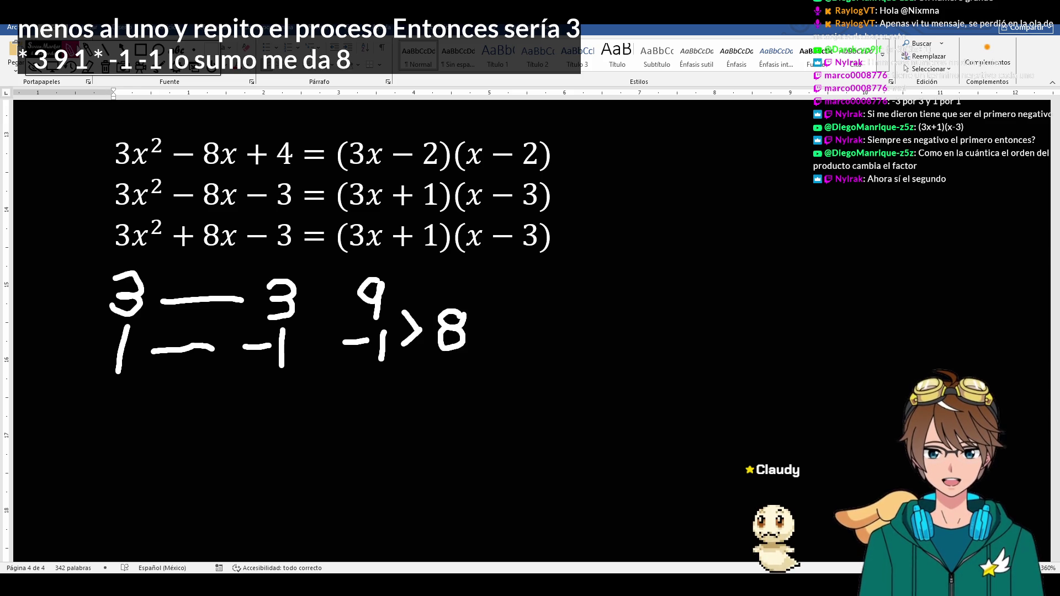
mouse_move(164, 302)
mouse_down()
mouse_move(203, 338)
mouse_move(247, 301)
mouse_up()
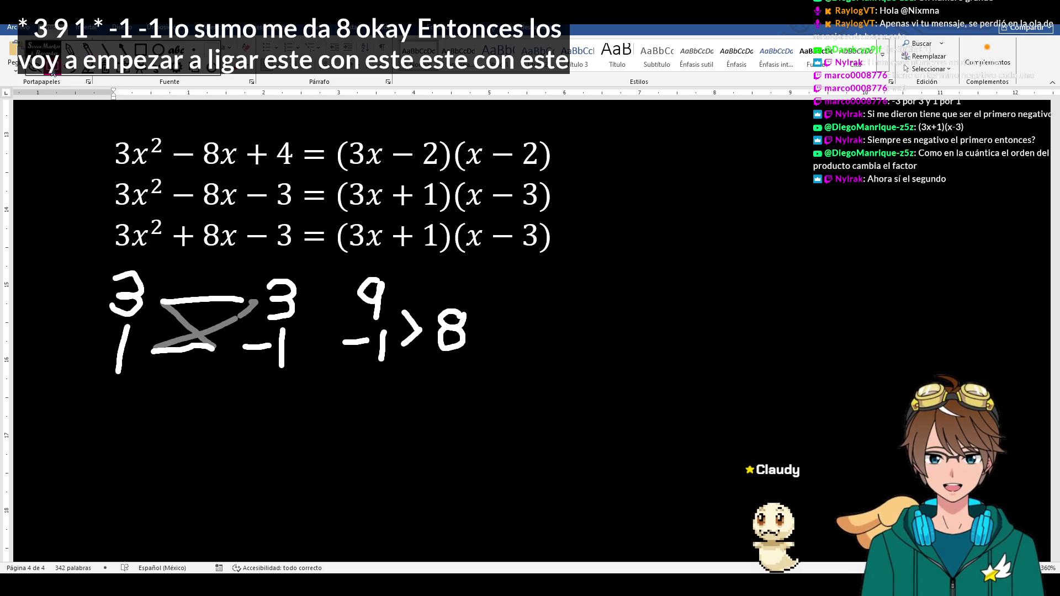
click(372, 240)
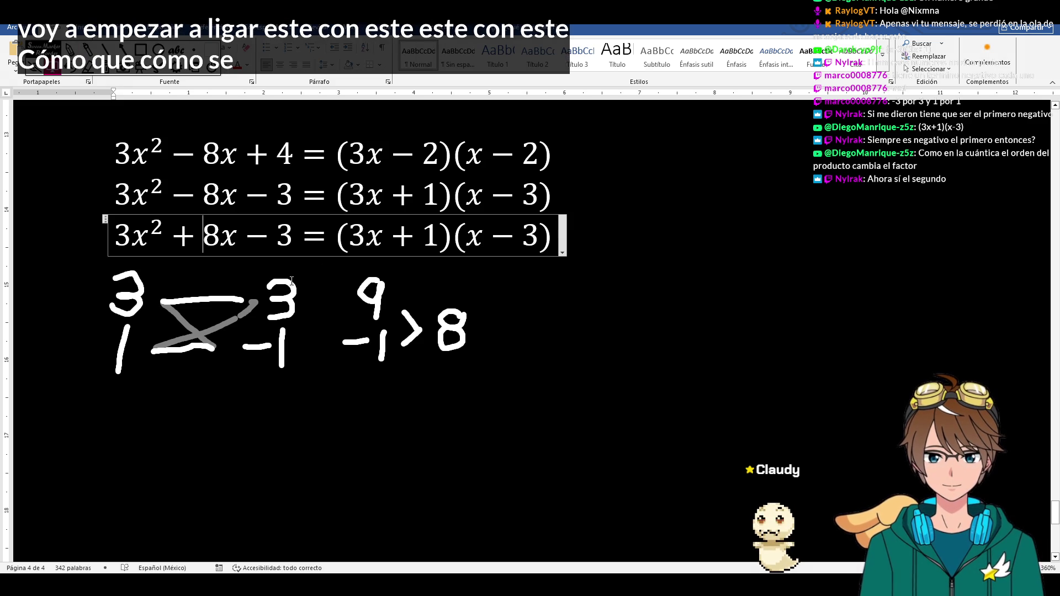
- Swap the factor signs so the third equation reads 3x²+8x−3 = (3x−1)(x+3)
click(413, 236)
key(BackSpace)
text(-)
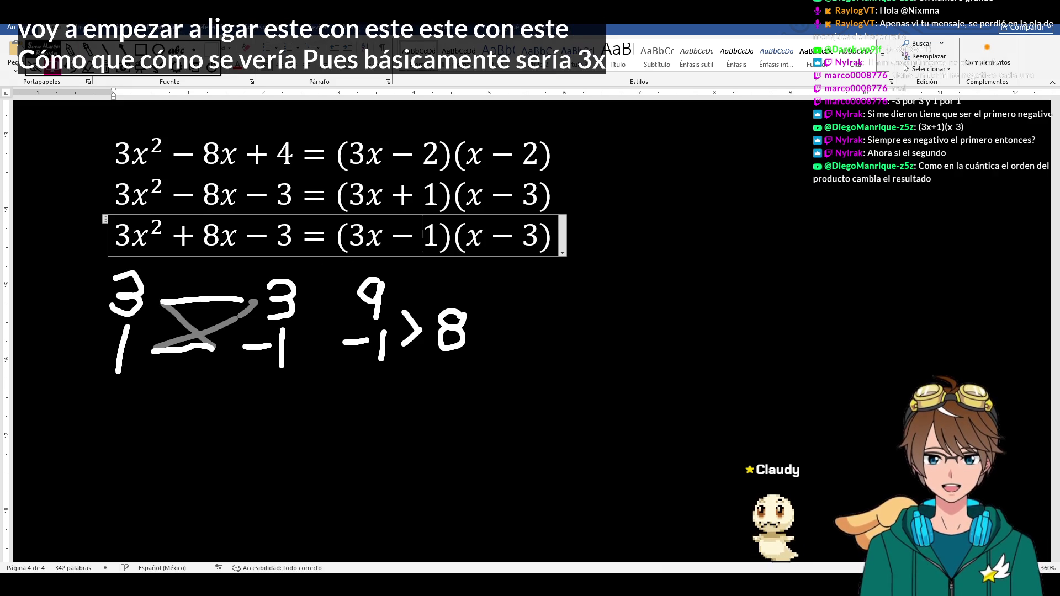
key(Right)
key(Right)
key(Right)
key(Right)
key(Right)
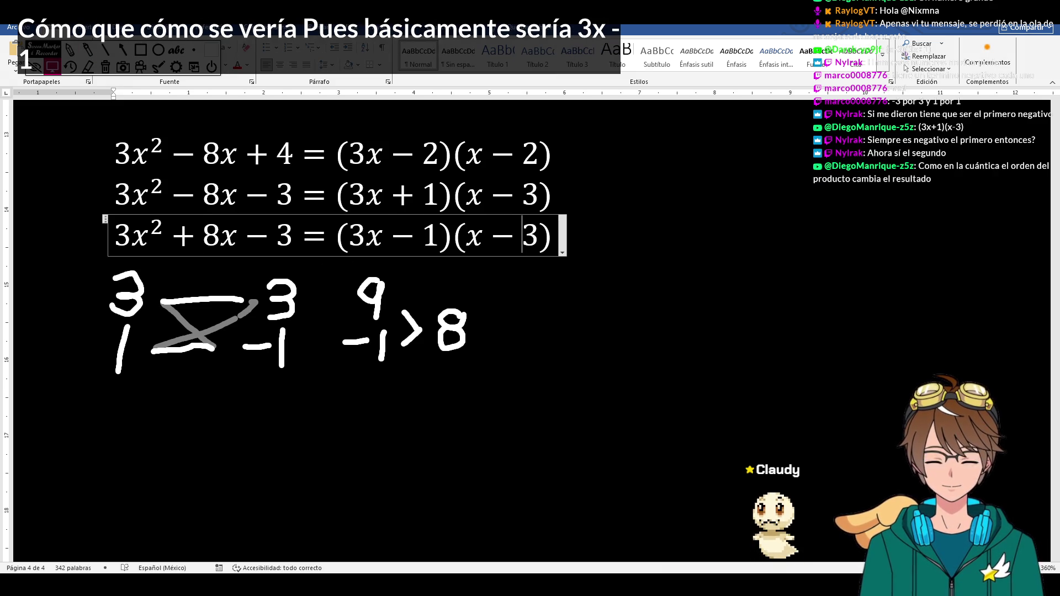
key(BackSpace)
text(+)
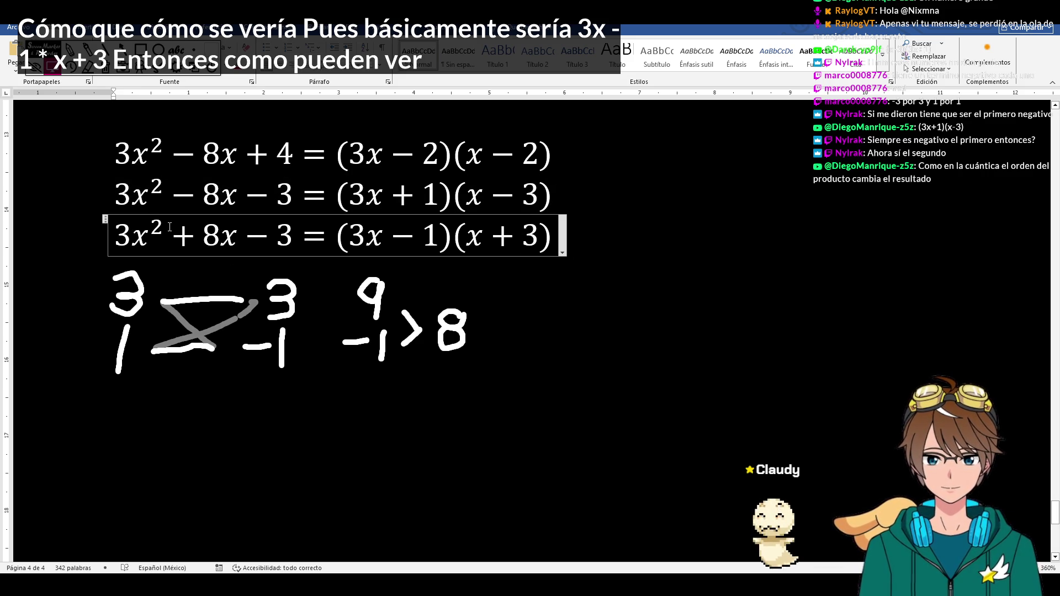
- Compare the third equation against the second and finish editing
click(222, 195)
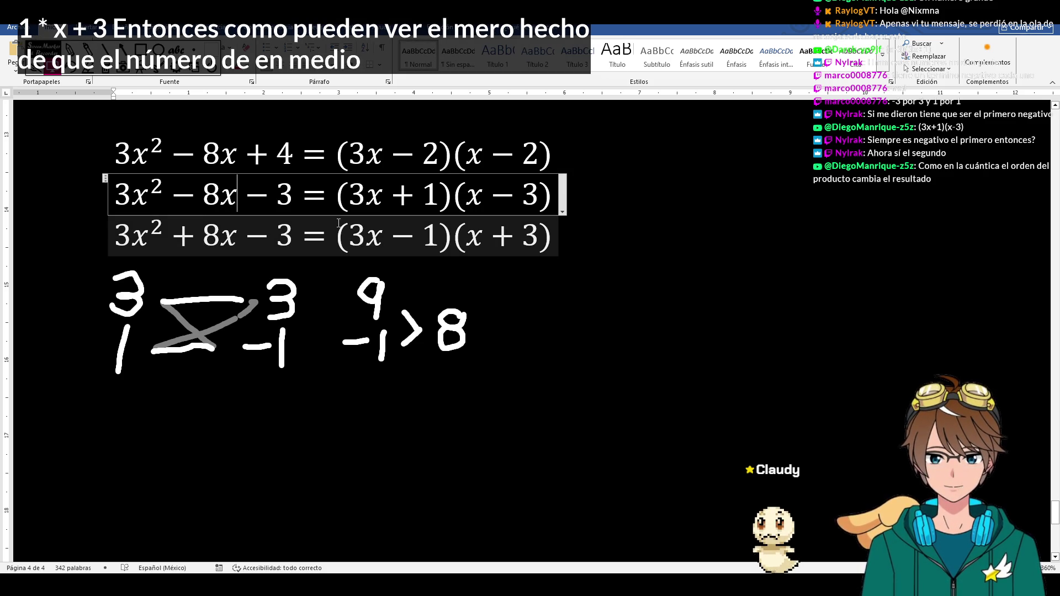
click(425, 236)
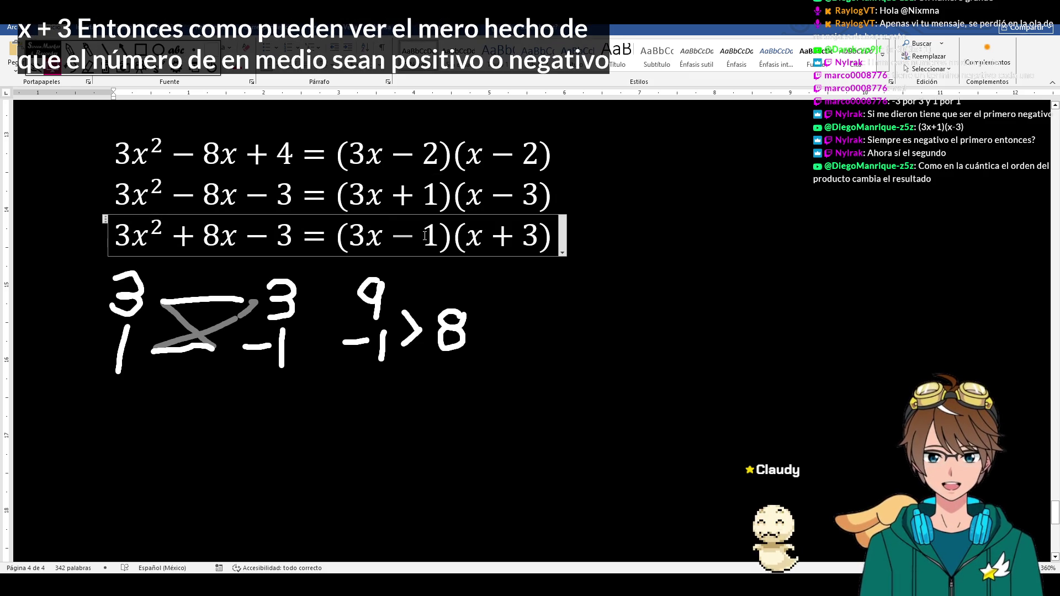
click(283, 307)
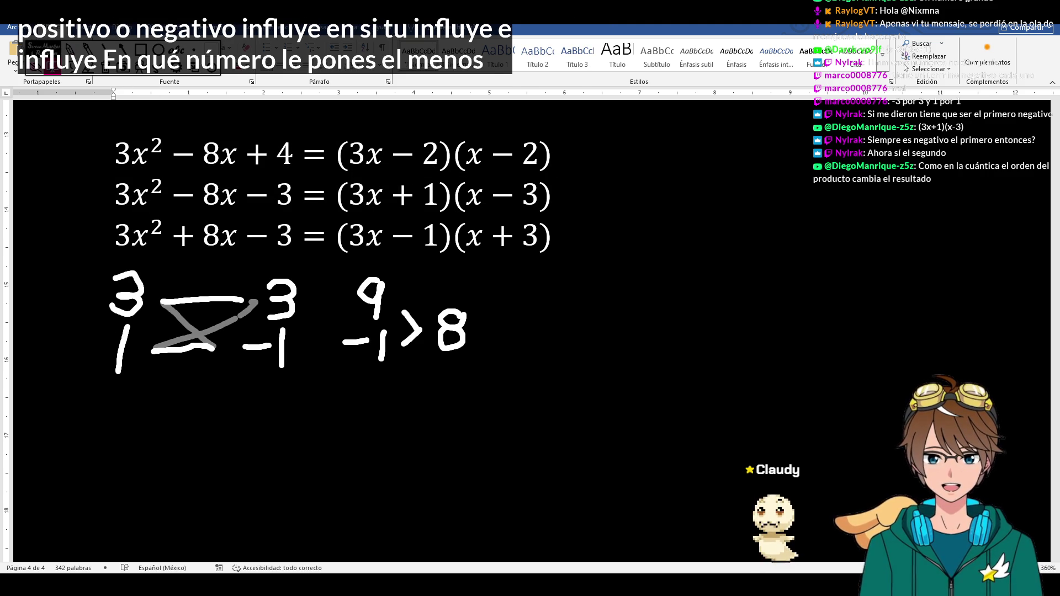
- Write −3 in ink beside the second equation and −1 beside the third
mouse_move(601, 193)
mouse_down()
mouse_move(630, 193)
mouse_move(638, 211)
mouse_up()
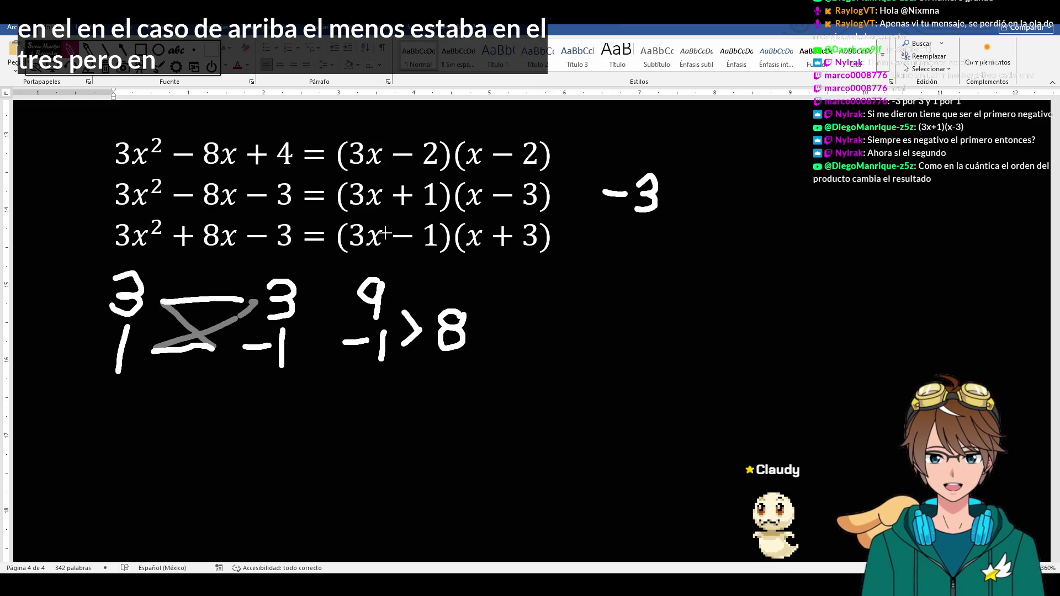
drag(599, 244, 643, 256)
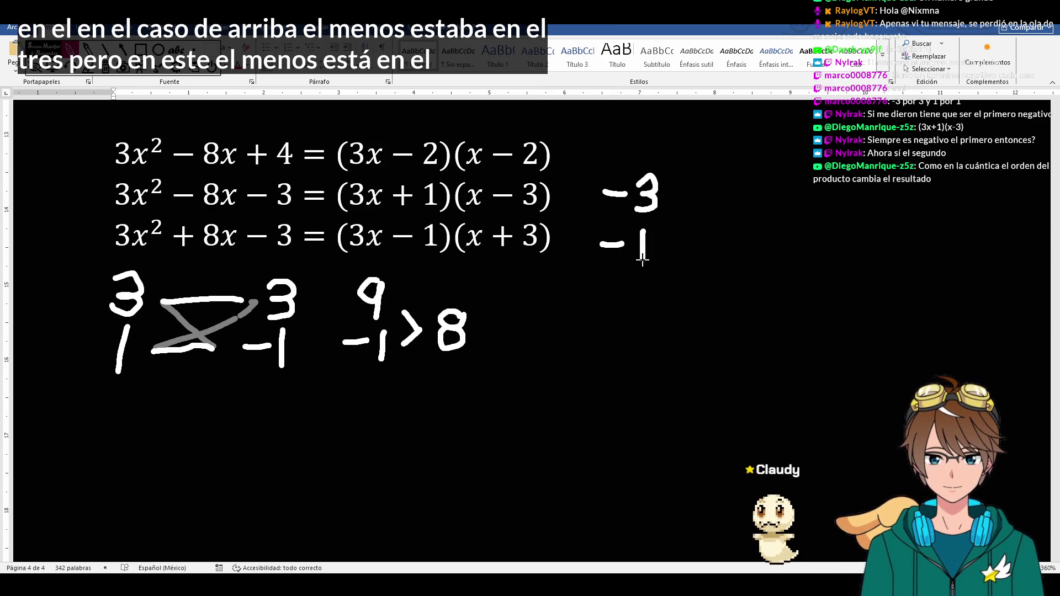
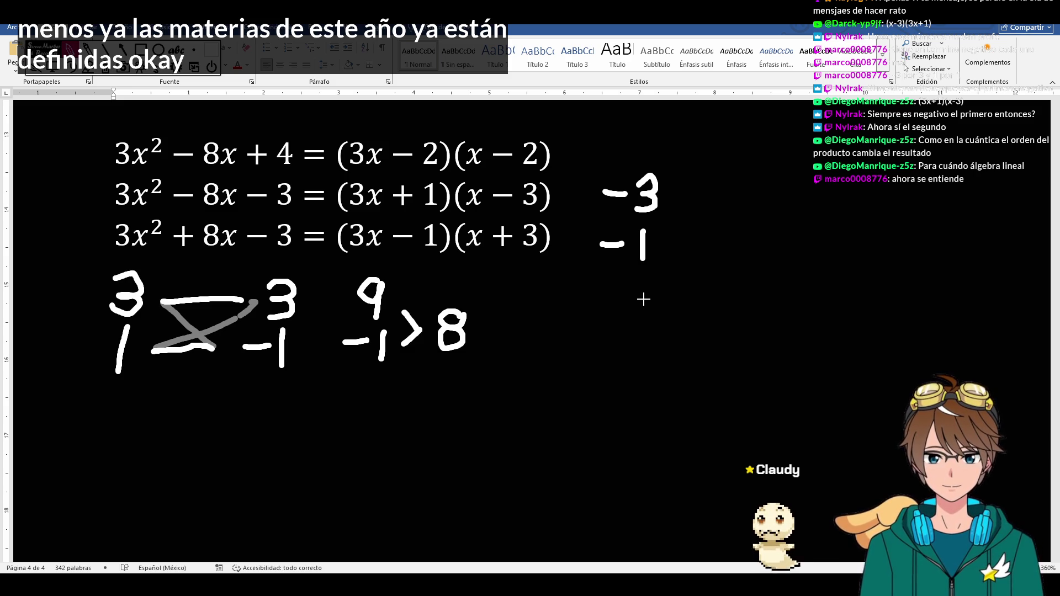
- Clear the ink annotations and paste a copy of the third equation on the line below
click(109, 73)
triple_click(555, 236)
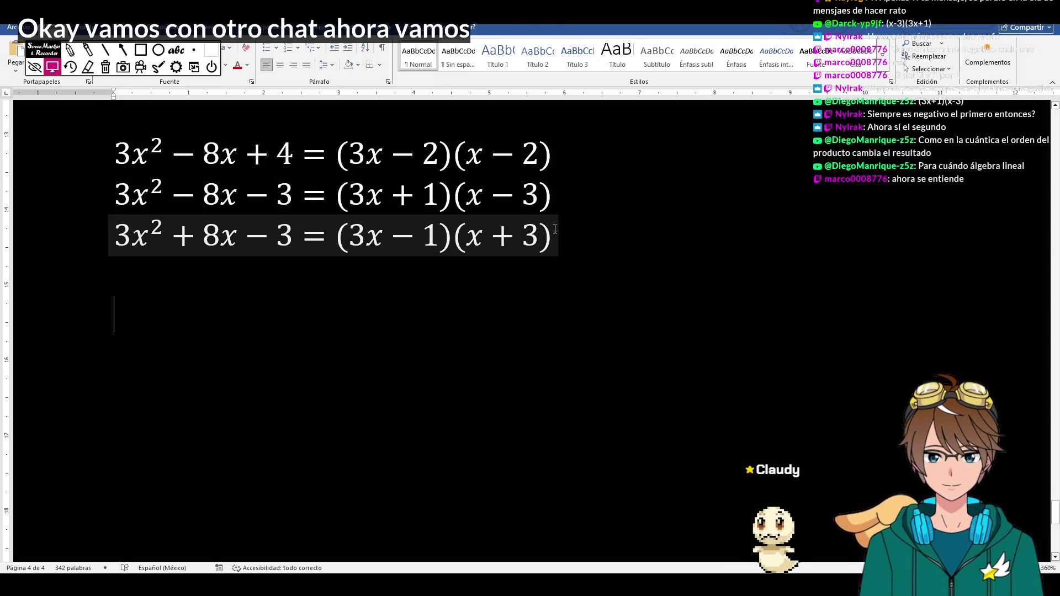
click(116, 315)
click(389, 235)
click(214, 316)
key(ctrl+v)
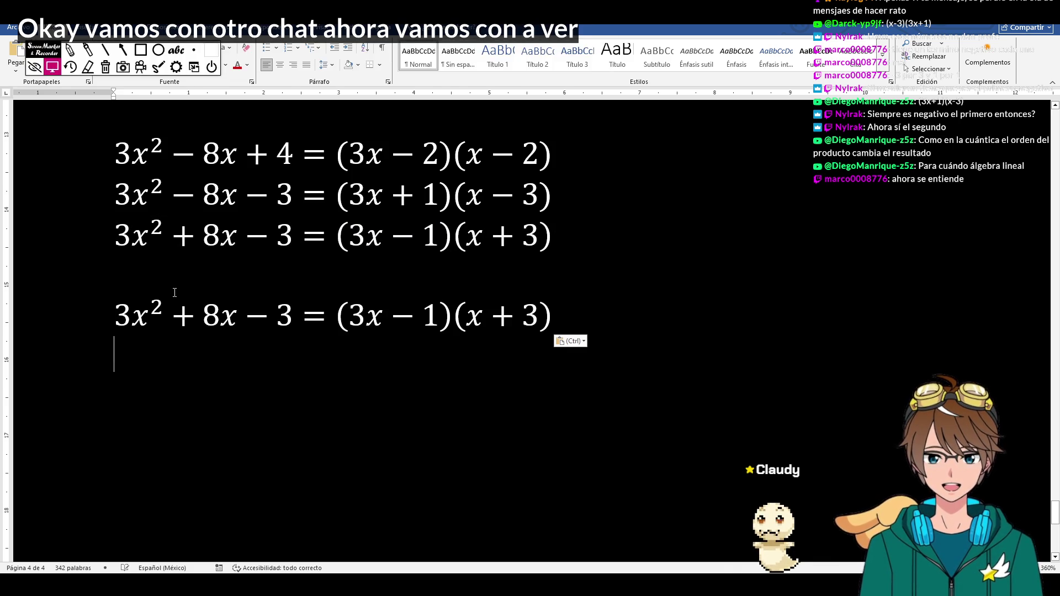
- Rewrite the copy's left side as 4x² − 4x − 5 by changing the 3, the +8x and the −3
click(125, 315)
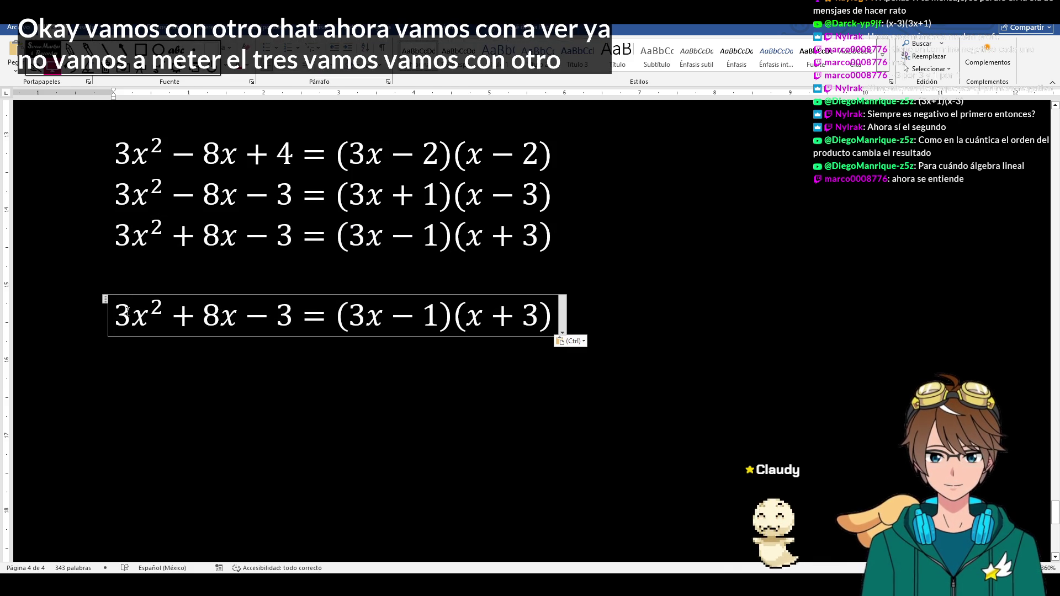
key(BackSpace)
text(4)
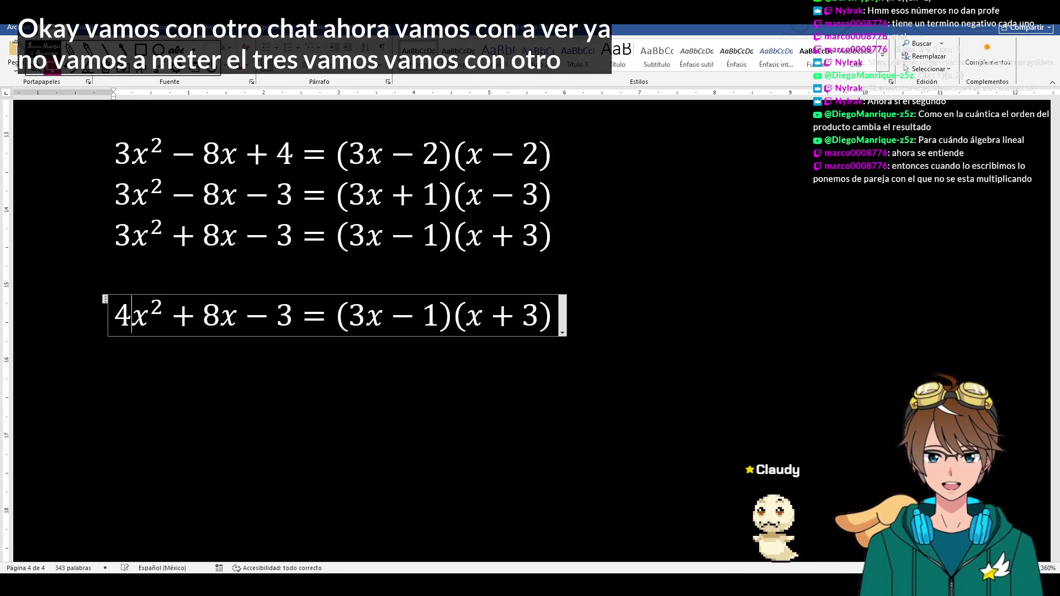
key(shift+Right)
key(Right)
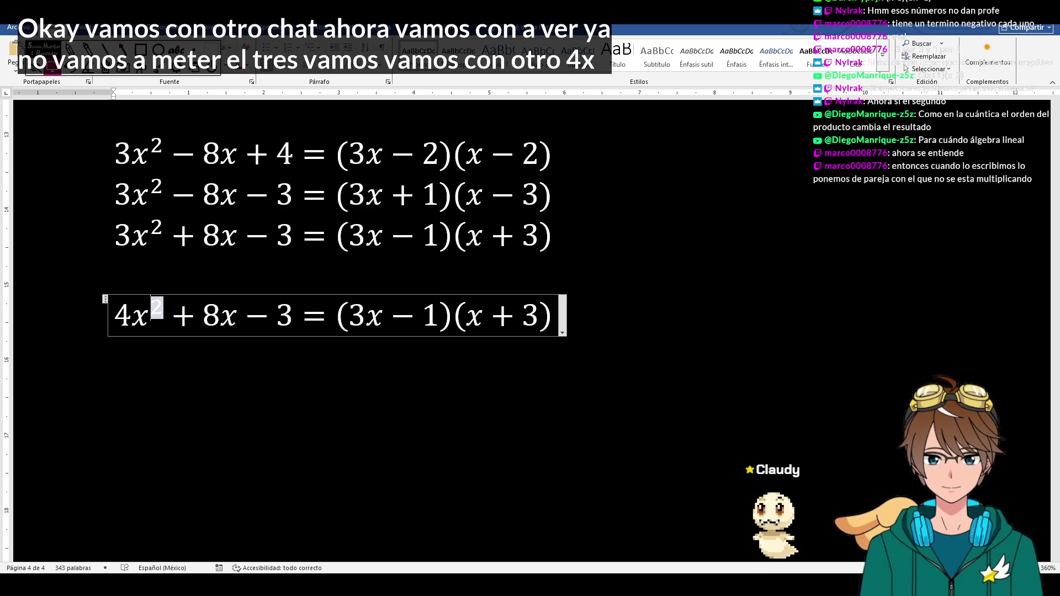
key(shift+Right)
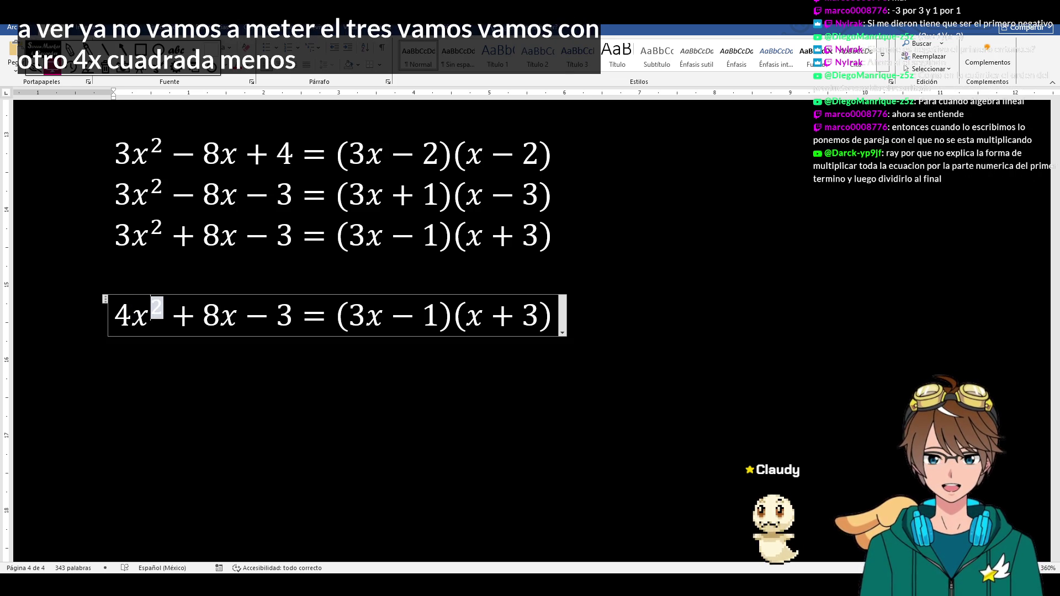
key(Right)
key(Right)
key(Right)
key(Right)
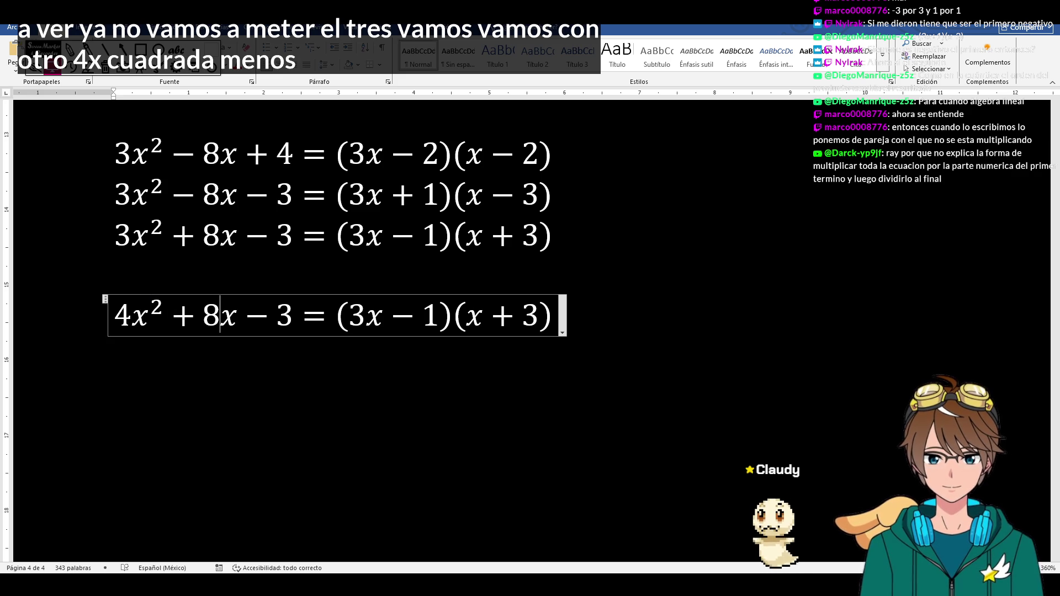
key(BackSpace)
key(BackSpace)
key(BackSpace)
text(-4x)
key(Right)
key(Right)
key(Right)
key(BackSpace)
text(5)
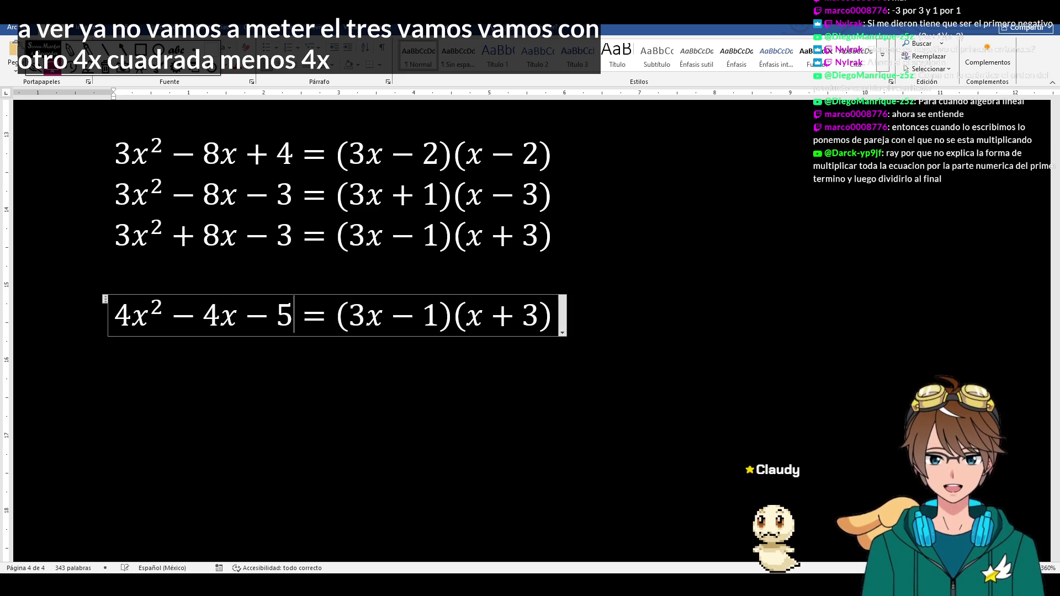
- Delete the copied right-hand factorization, leaving 4x² − 4x − 5 = with no right side
drag(333, 316, 555, 315)
key(Delete)
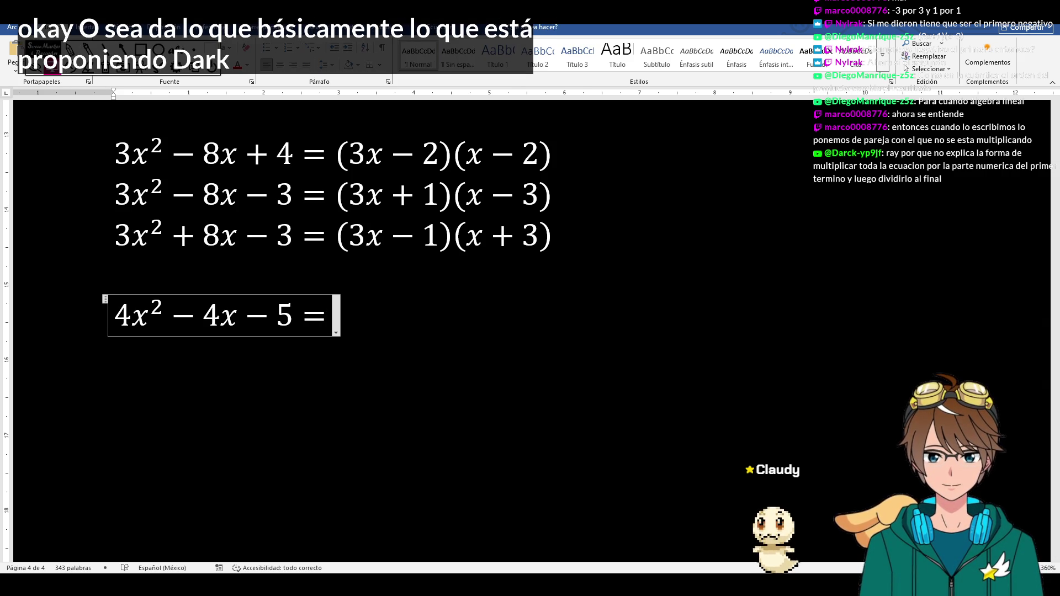
key(alt+Tab)
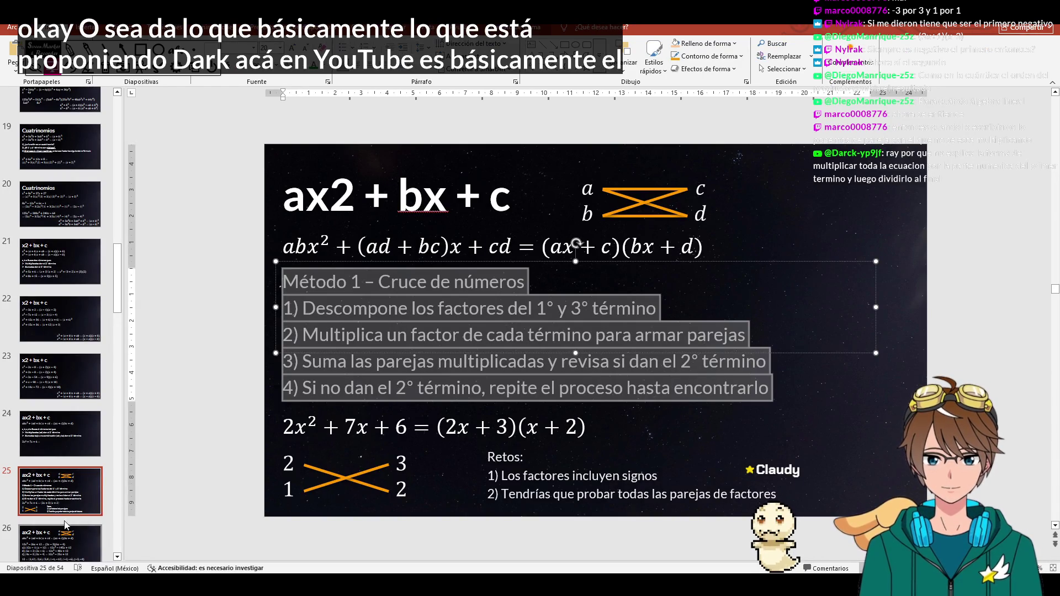
- Advance through slides 26 and 27 to slide 28 with the worked 3x² + 11x + 6 example
key(Escape)
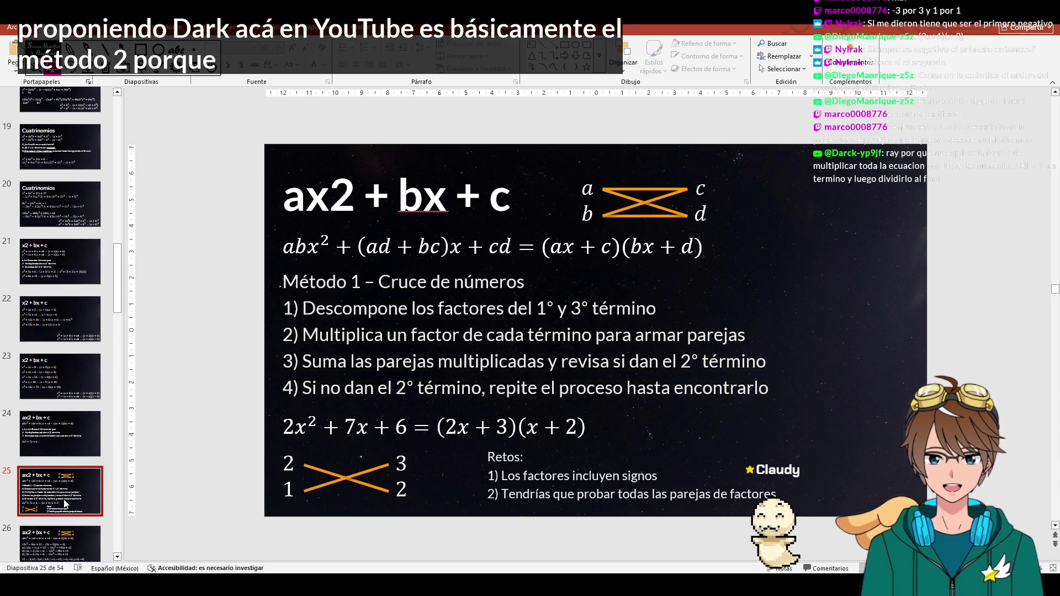
key(Page_Down)
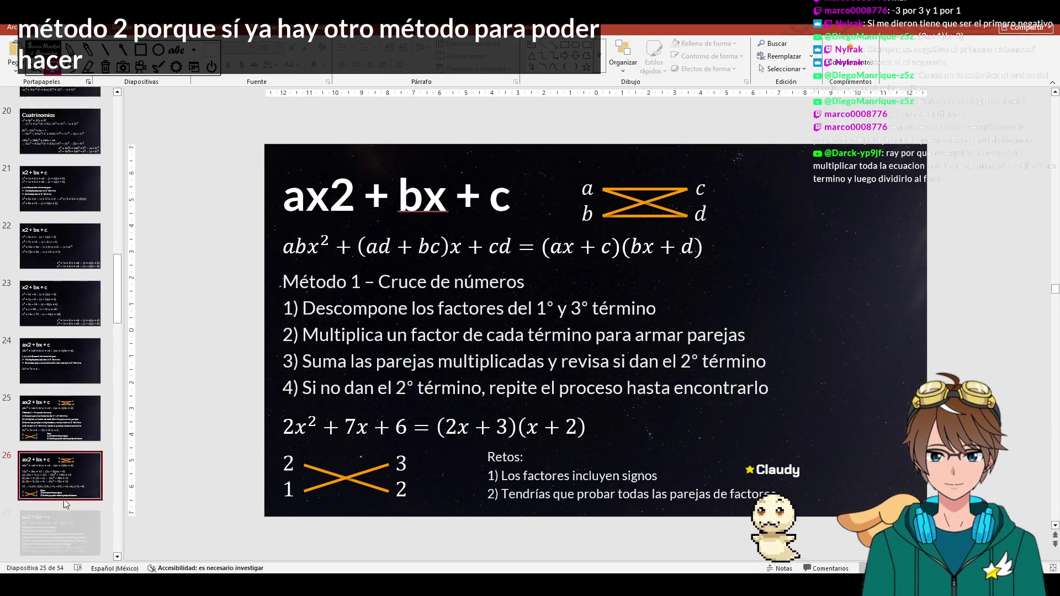
key(Page_Down)
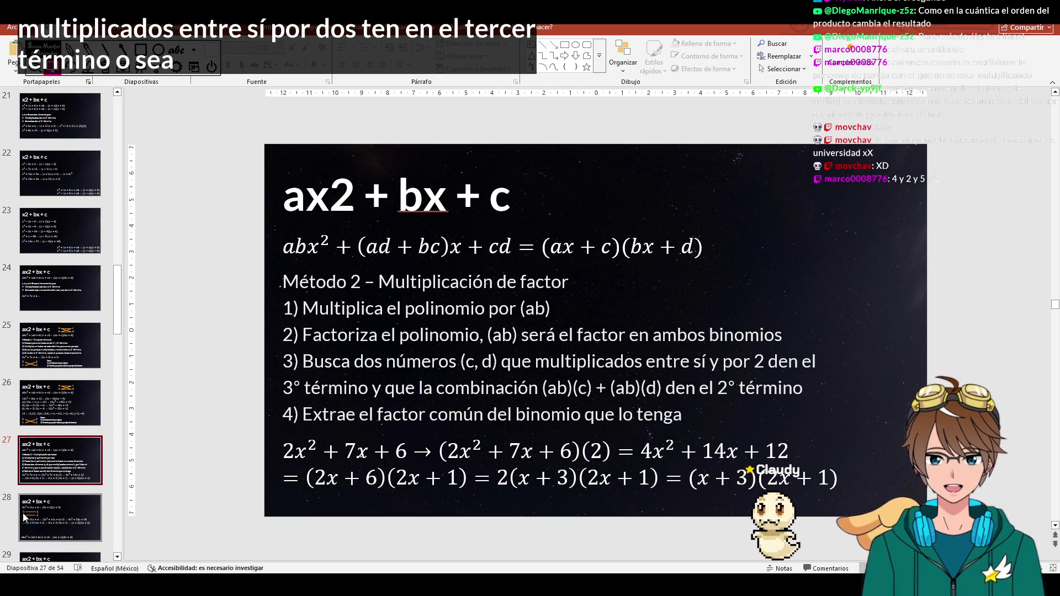
click(60, 518)
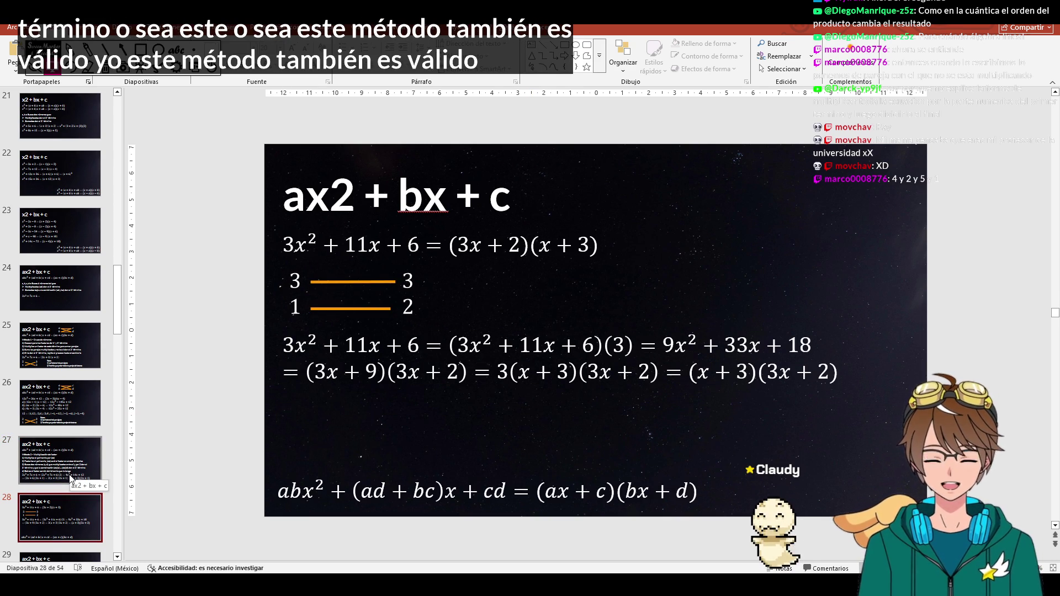
- Select the example's expansion, then go back to the Método 2 – Multiplicación de factor slide
triple_click(727, 341)
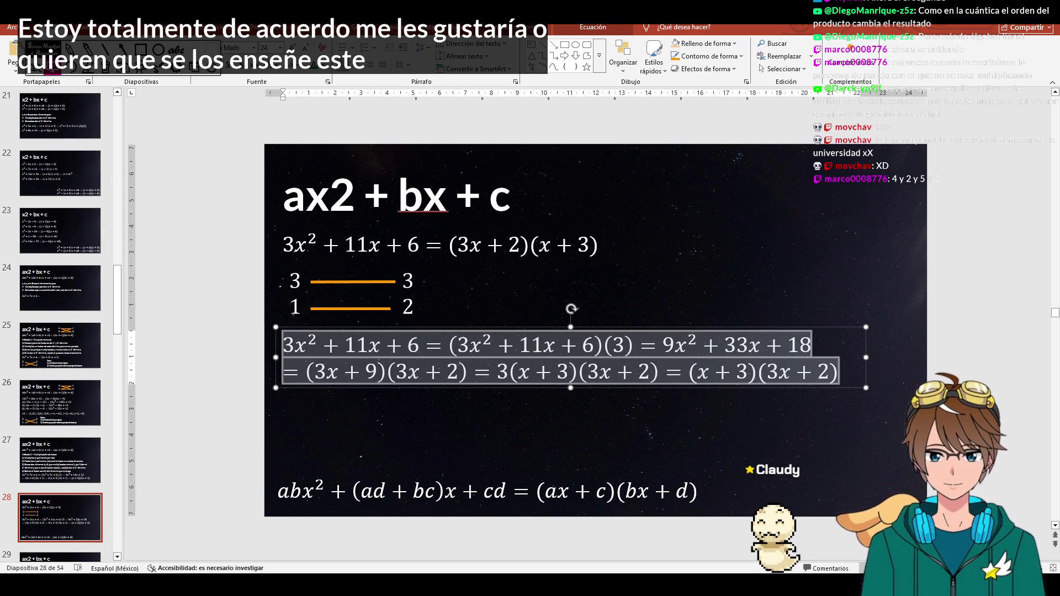
scroll(572, 331, up, 1)
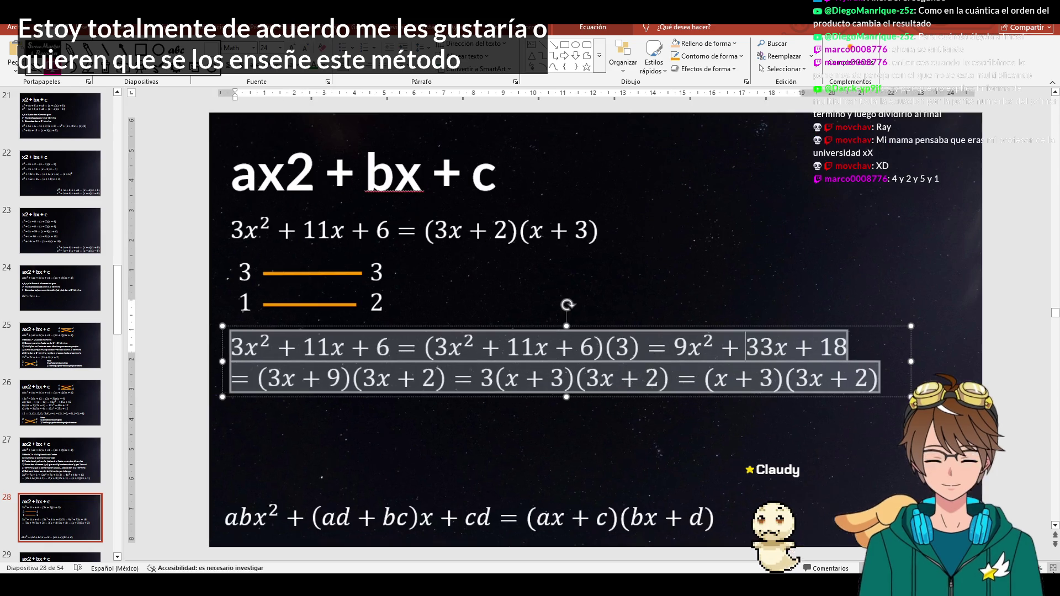
click(60, 460)
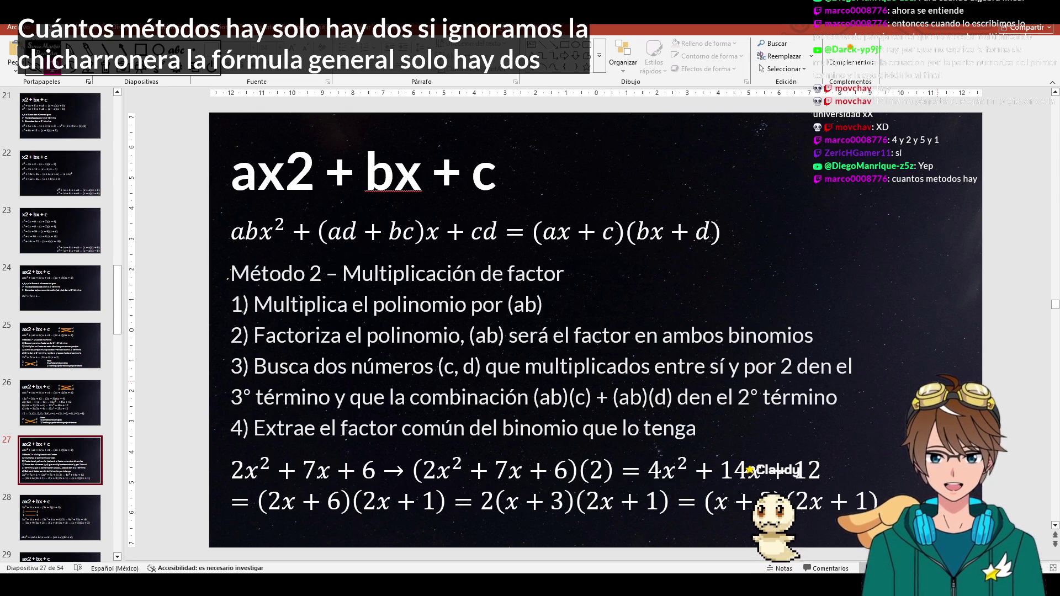
key(alt+Tab)
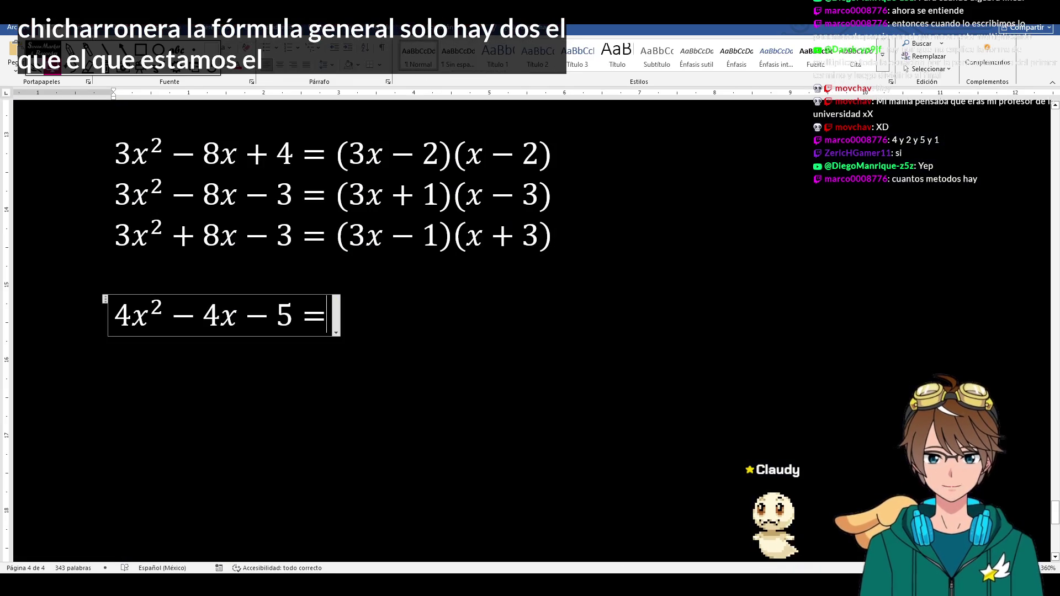
- Return from the Método 2 slide to the equations document and select the second equation
key(alt+Tab)
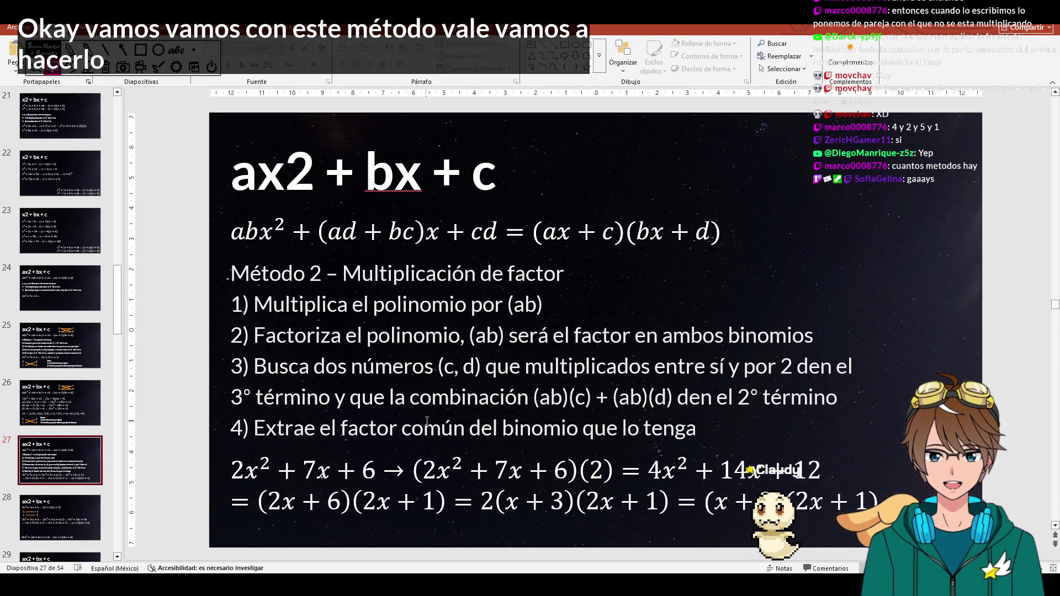
key(alt+Tab)
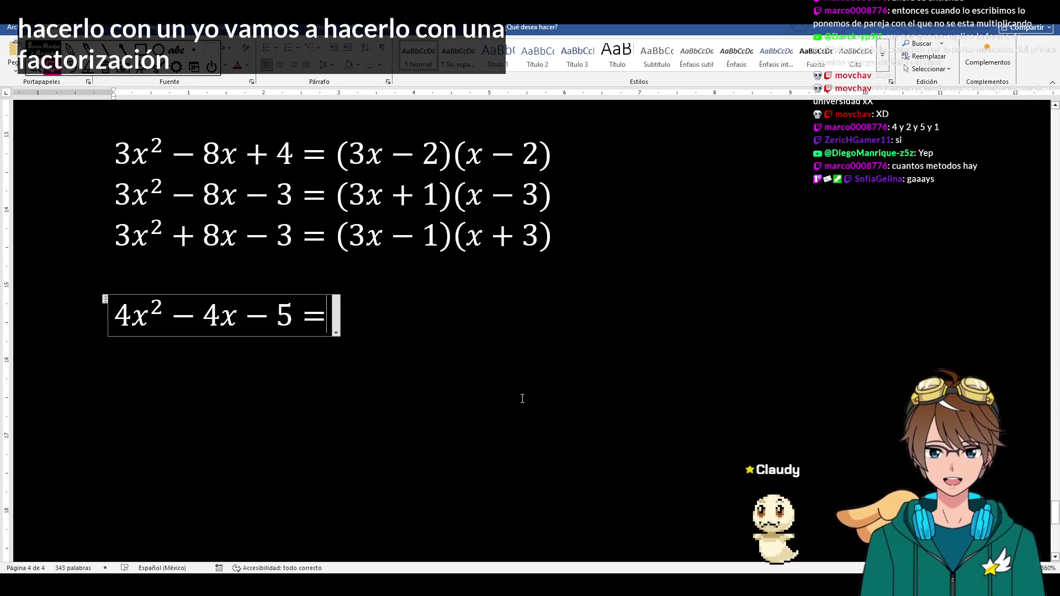
click(274, 194)
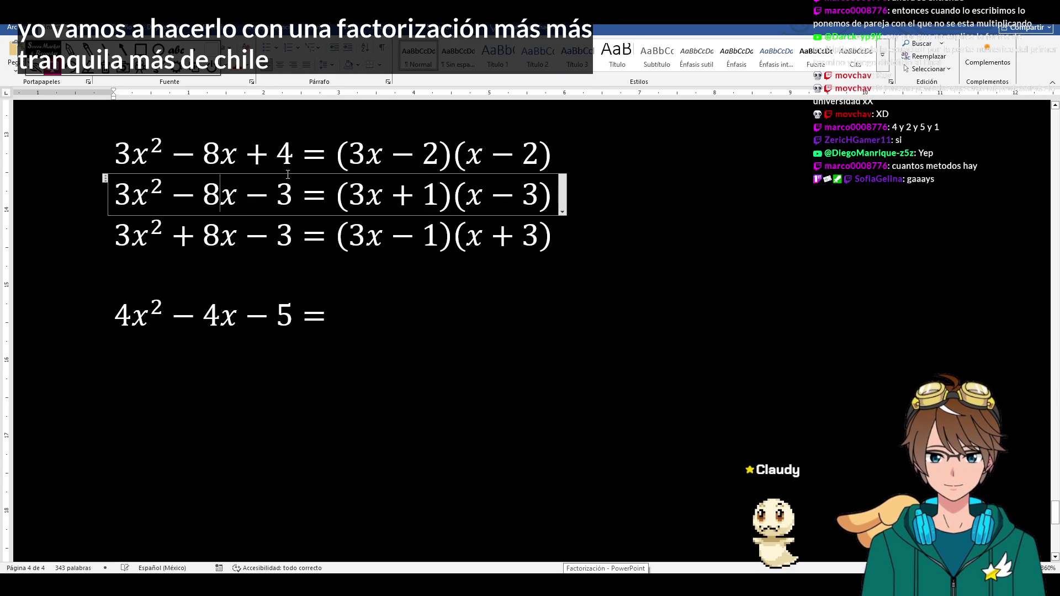
- Paste a copy of the first equation below and rewrite it as the new trinomial 2x² + 15x + 18
click(122, 152)
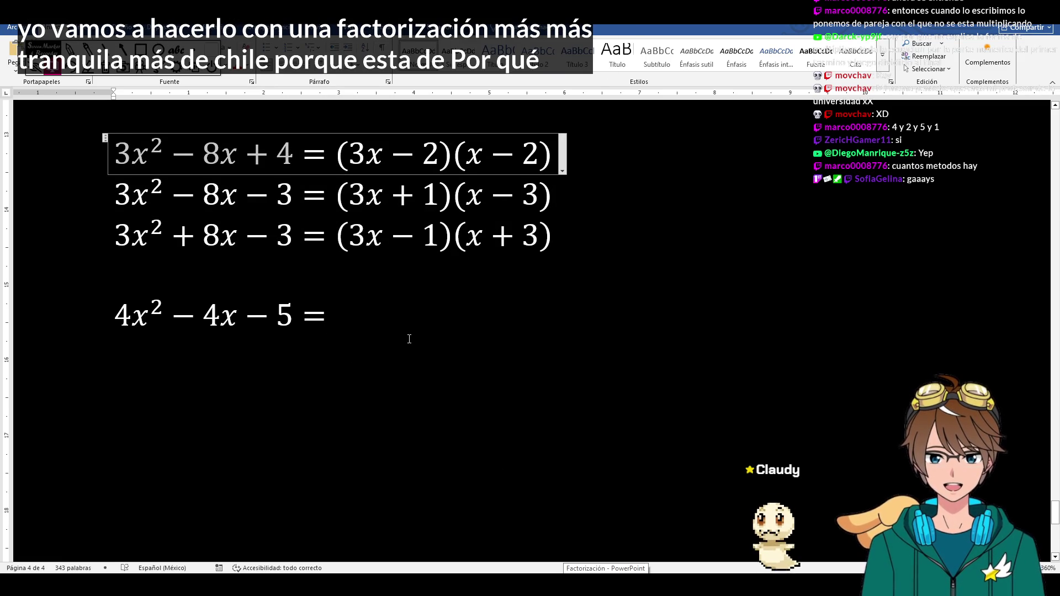
click(249, 393)
key(ctrl+v)
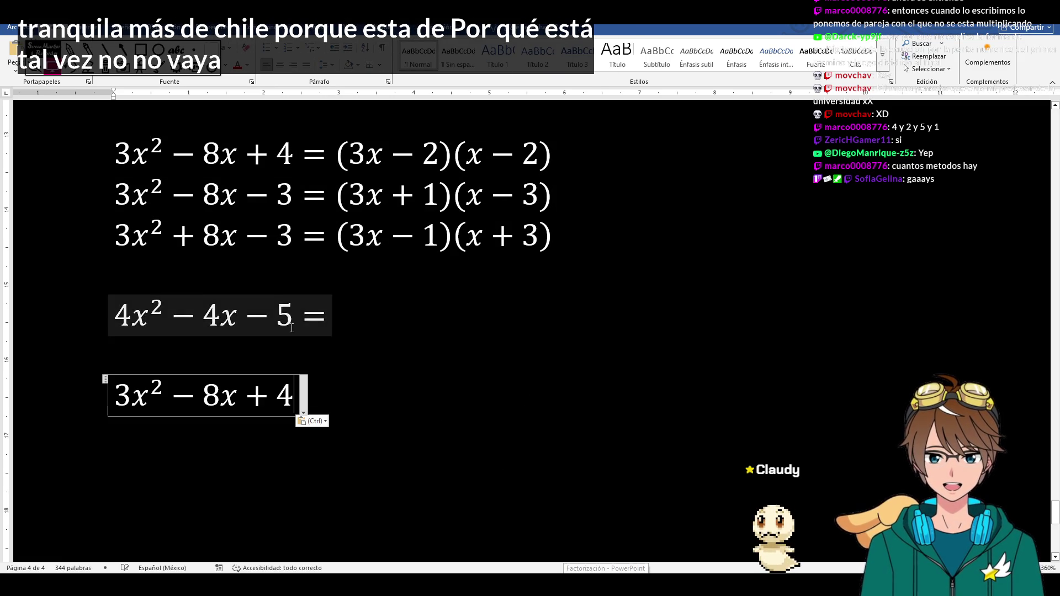
scroll(189, 262, down, 3)
key(ctrl+a)
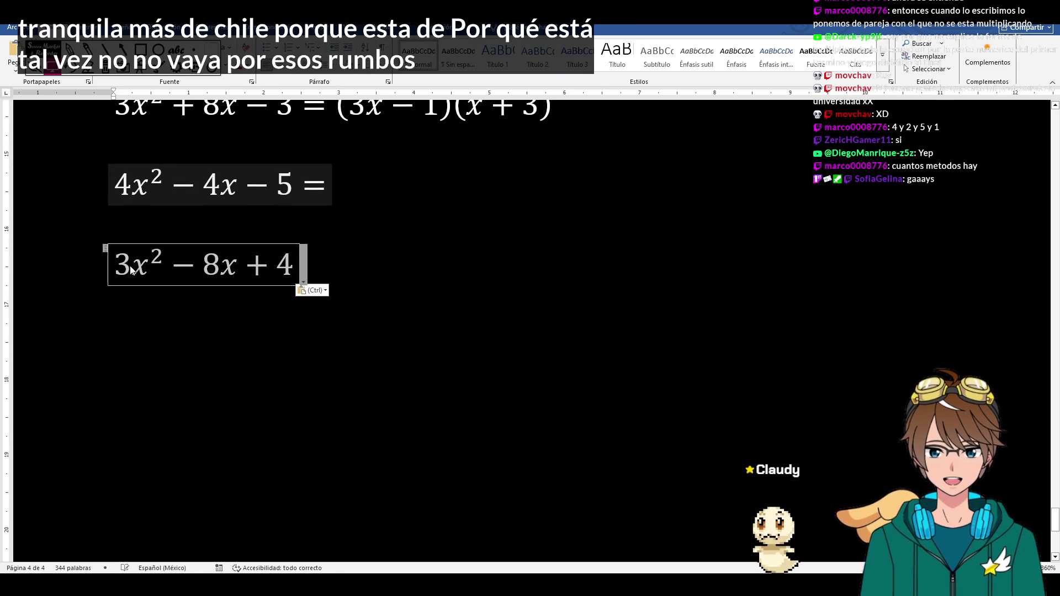
text(2x^2 )
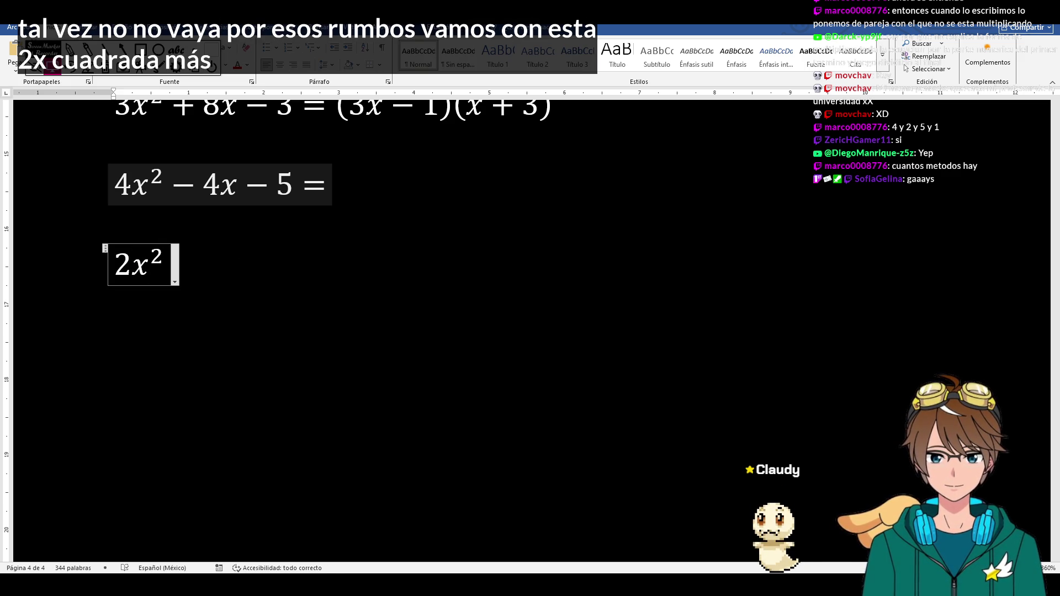
text(+)
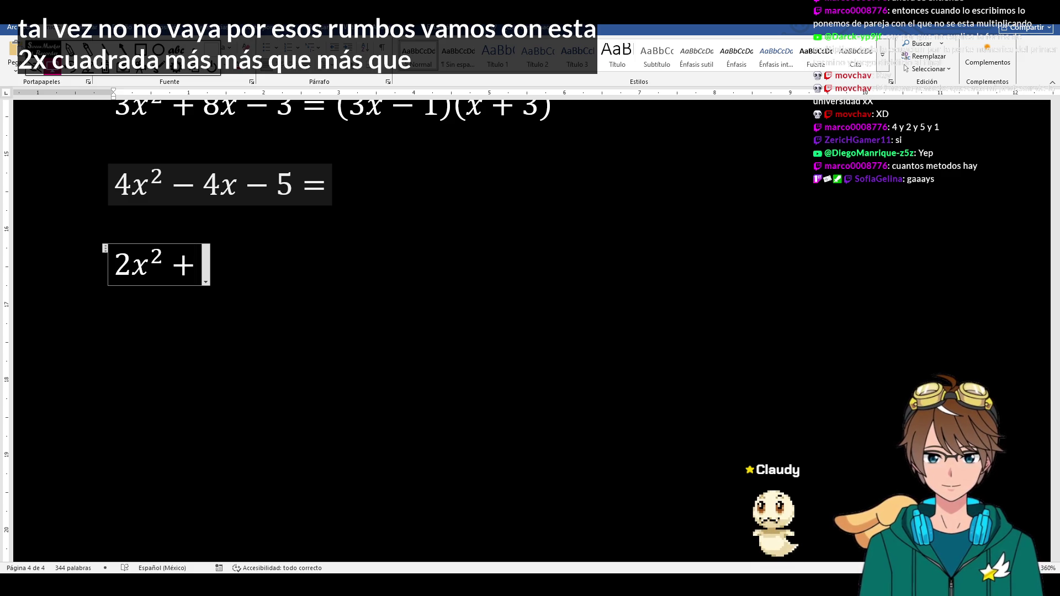
text(13x +)
key(BackSpace)
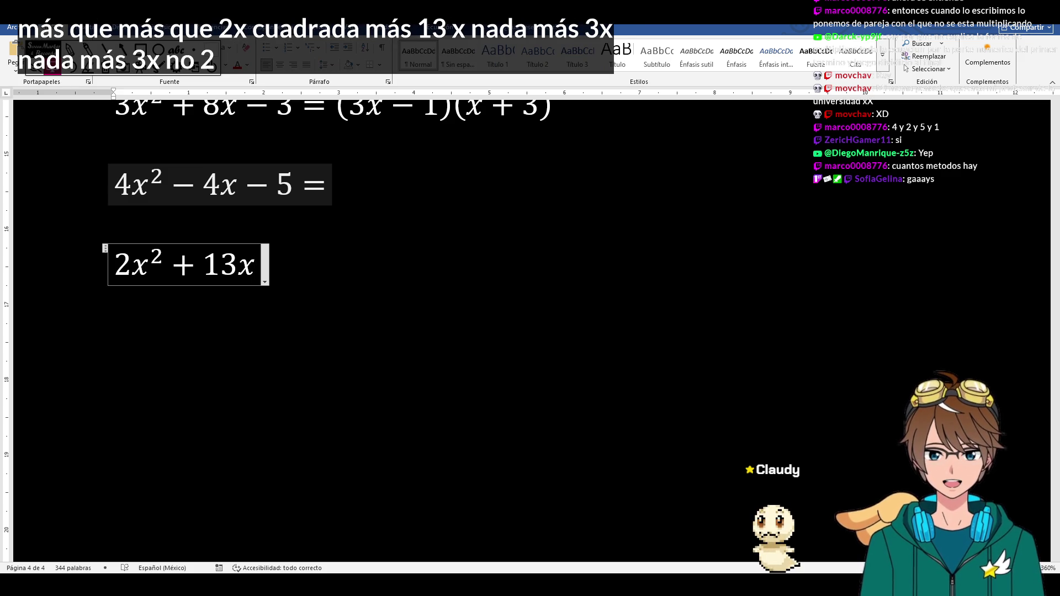
key(BackSpace)
key(BackSpace)
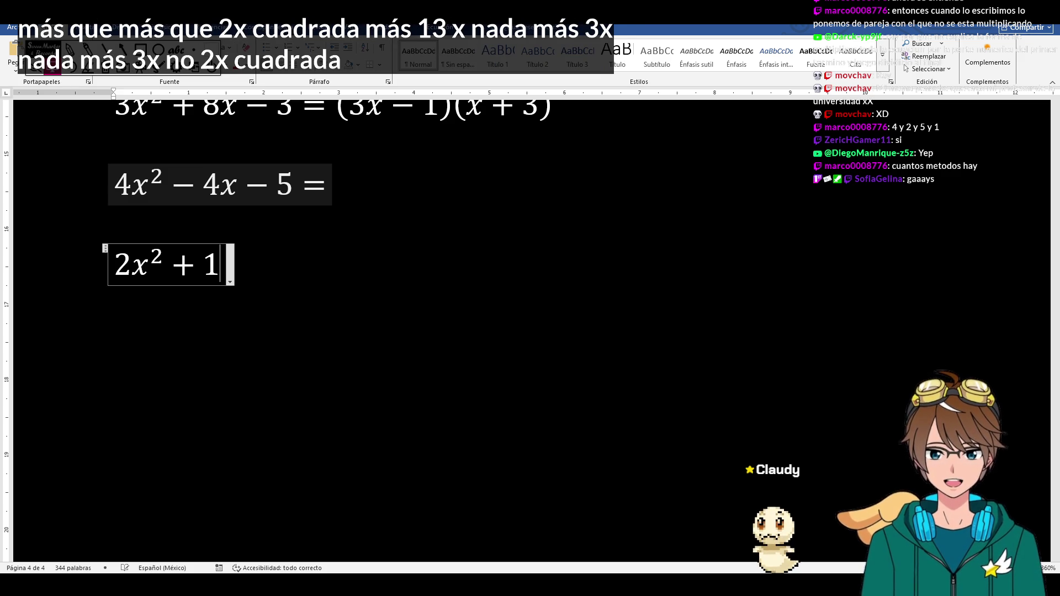
text(5x+18)
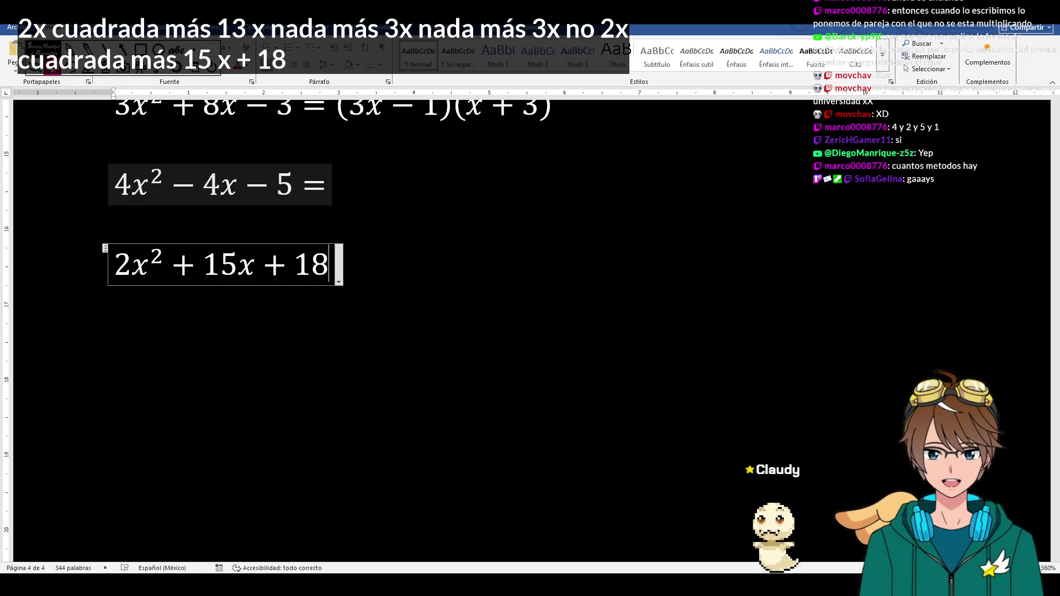
click(591, 426)
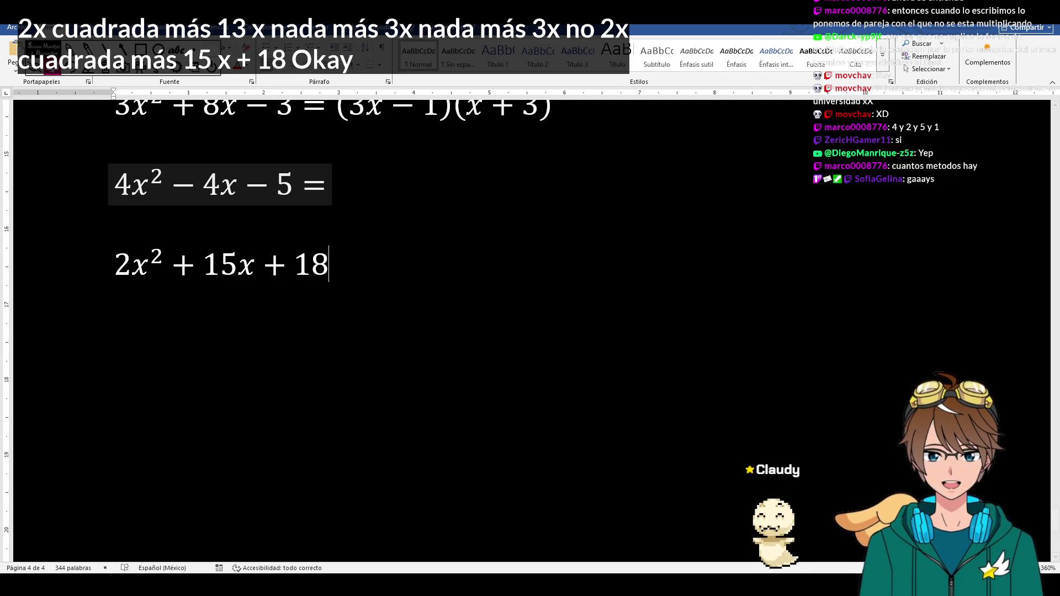
- Copy the Método 2 steps through step 4 from slide 27 and return to the document
key(alt+Tab)
click(544, 274)
double_click(232, 274)
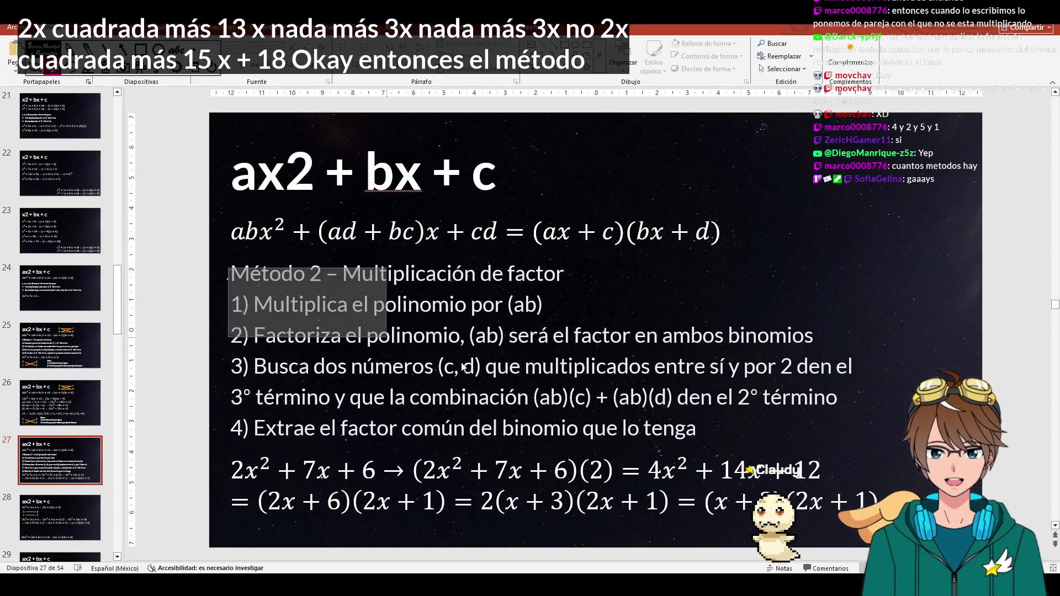
click(249, 304)
mouse_move(233, 274)
mouse_down()
mouse_move(629, 366)
mouse_move(746, 422)
mouse_up()
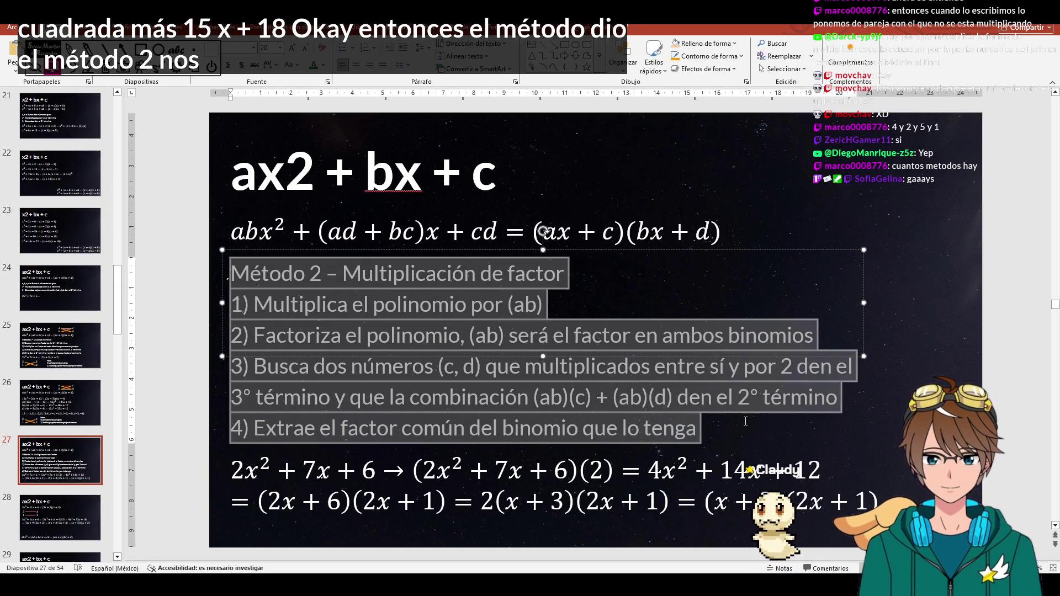
key(ctrl+c)
key(alt+Tab)
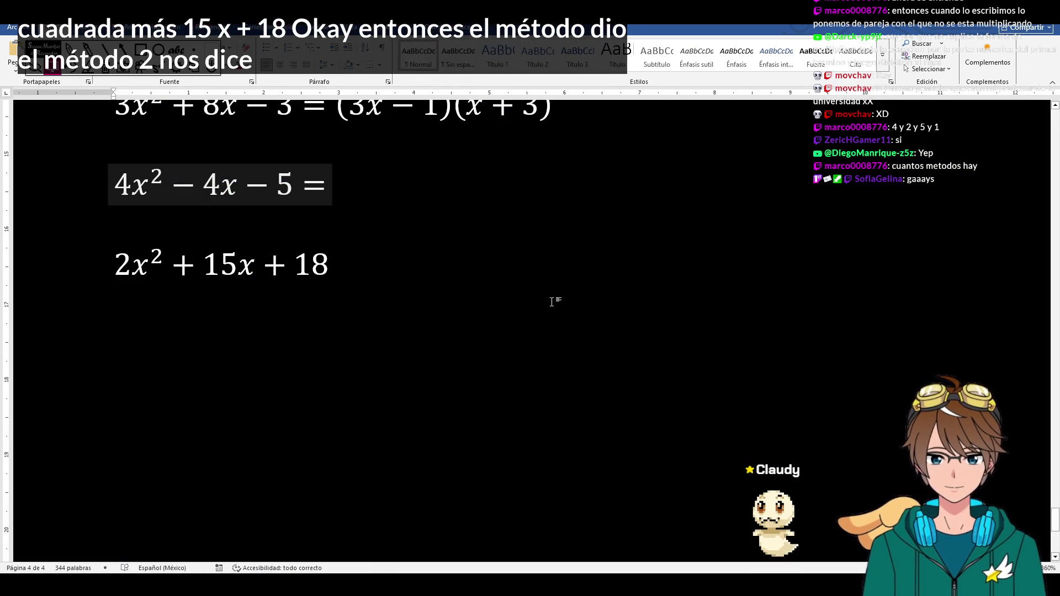
- Paste the Method 2 steps onto the page and move 2x² + 15x + 18 beneath them
key(Return)
key(ctrl+v)
click(236, 169)
key(Delete)
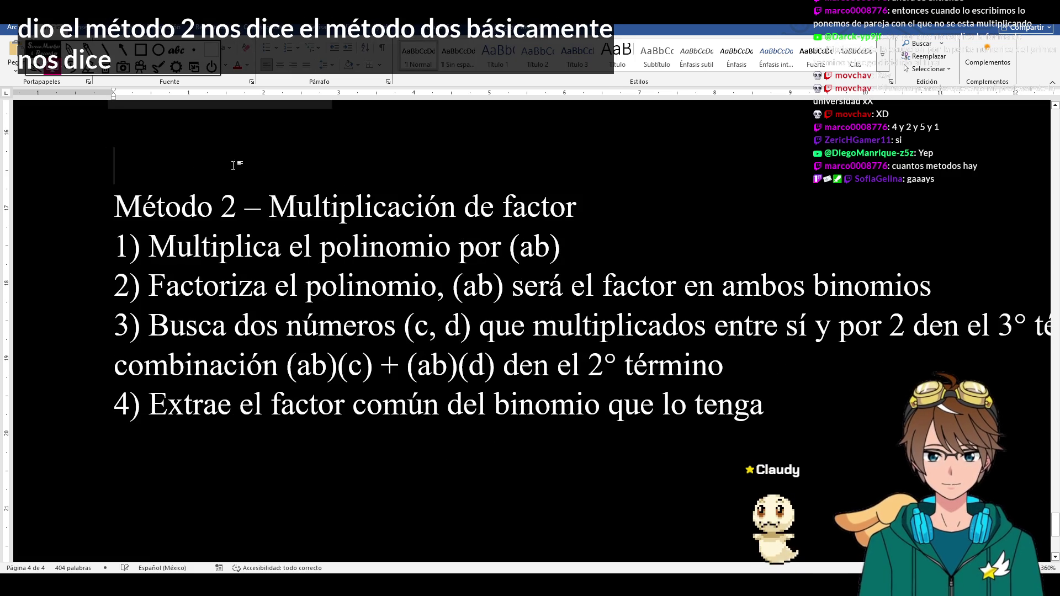
scroll(238, 352, down, 2)
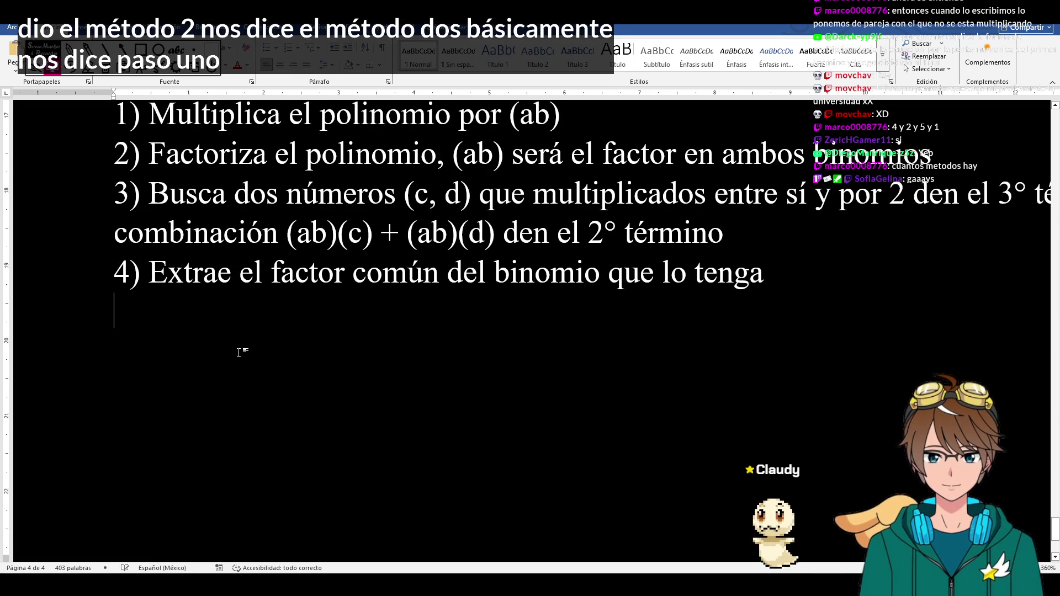
key(ctrl+v)
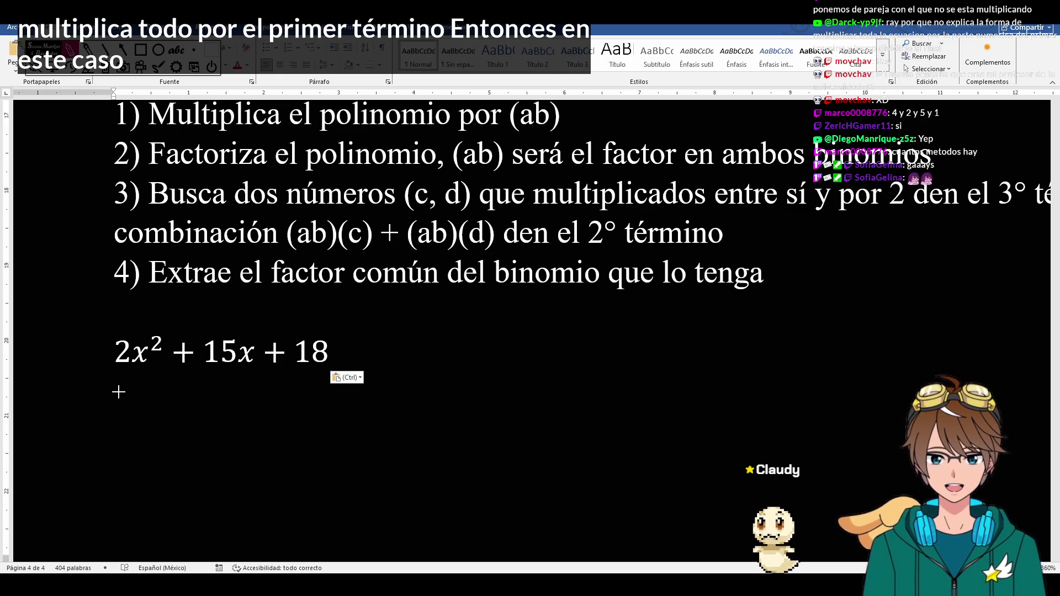
- Hand-draw a factor 2 and parentheses around the equation in ink
mouse_move(119, 392)
mouse_down()
mouse_move(132, 389)
mouse_move(125, 411)
mouse_move(153, 418)
mouse_up()
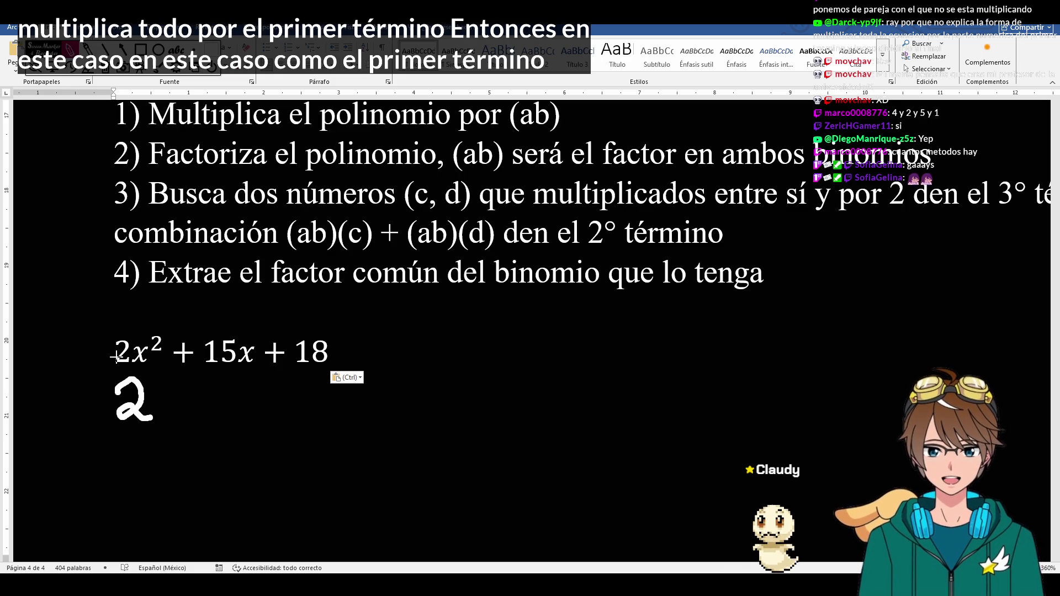
drag(104, 325, 100, 361)
drag(340, 331, 341, 358)
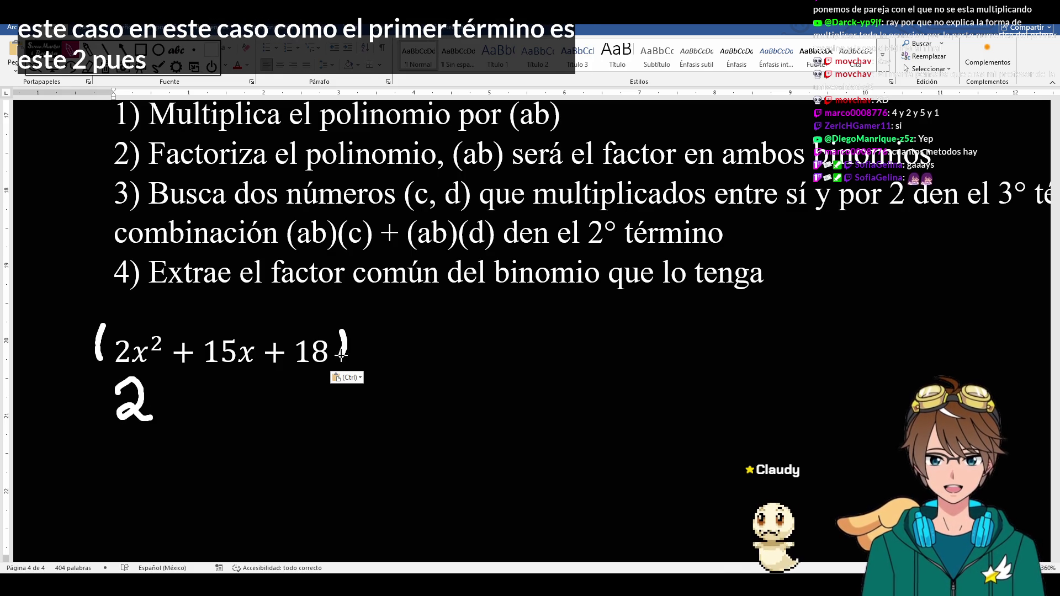
mouse_move(57, 328)
mouse_down()
mouse_move(87, 324)
mouse_move(56, 355)
mouse_move(88, 358)
mouse_up()
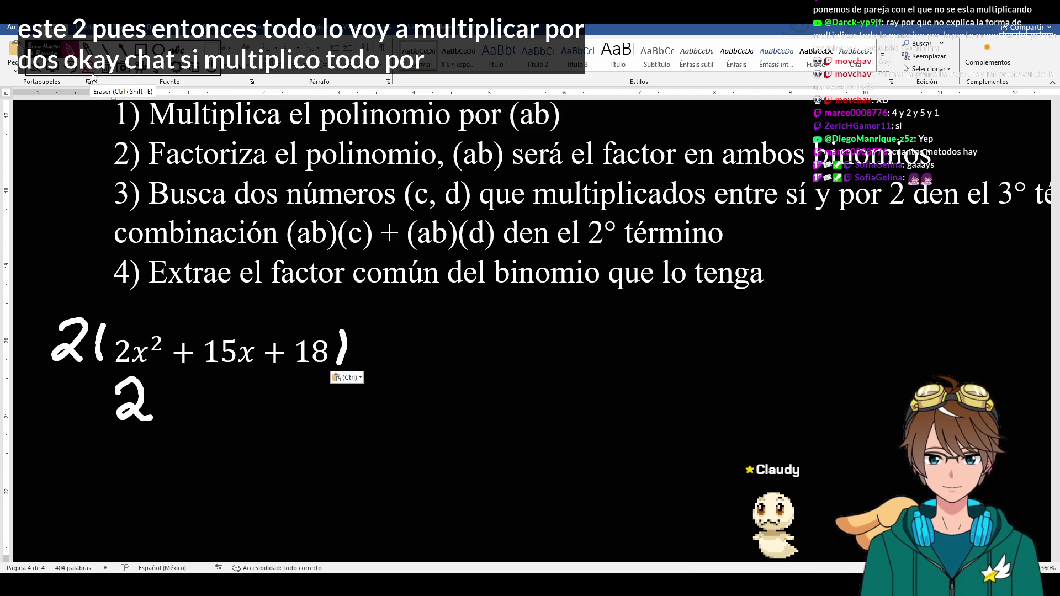
click(88, 66)
- Extend the equation with → 2(2x² + 15x + 18), fixing a mistyped 5 and parenthesis
click(335, 348)
key(End)
text(→ 2(2x^2 + 5)
key(BackSpace)
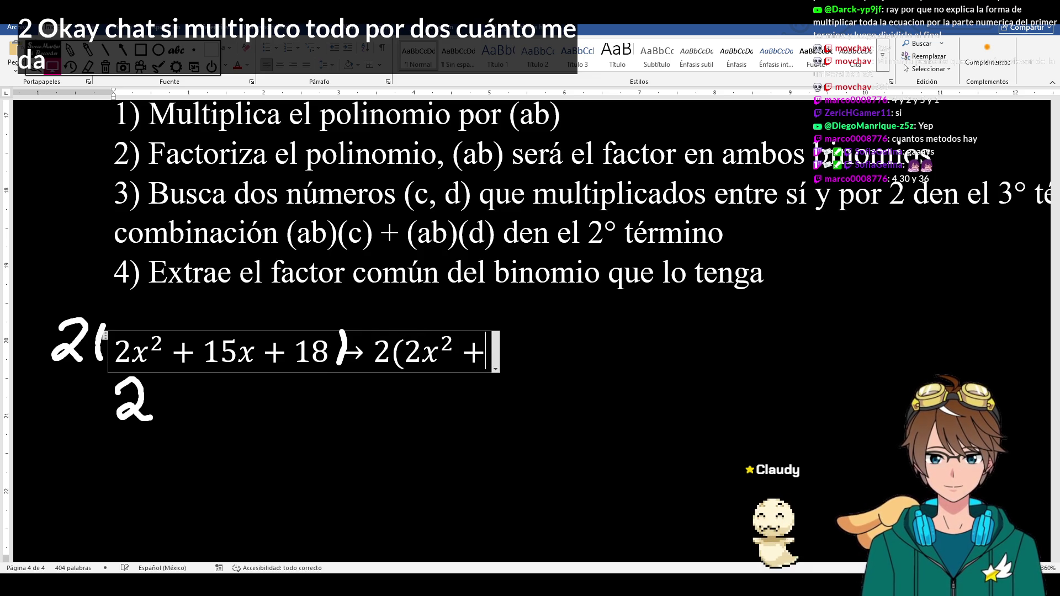
text(15x + 18)
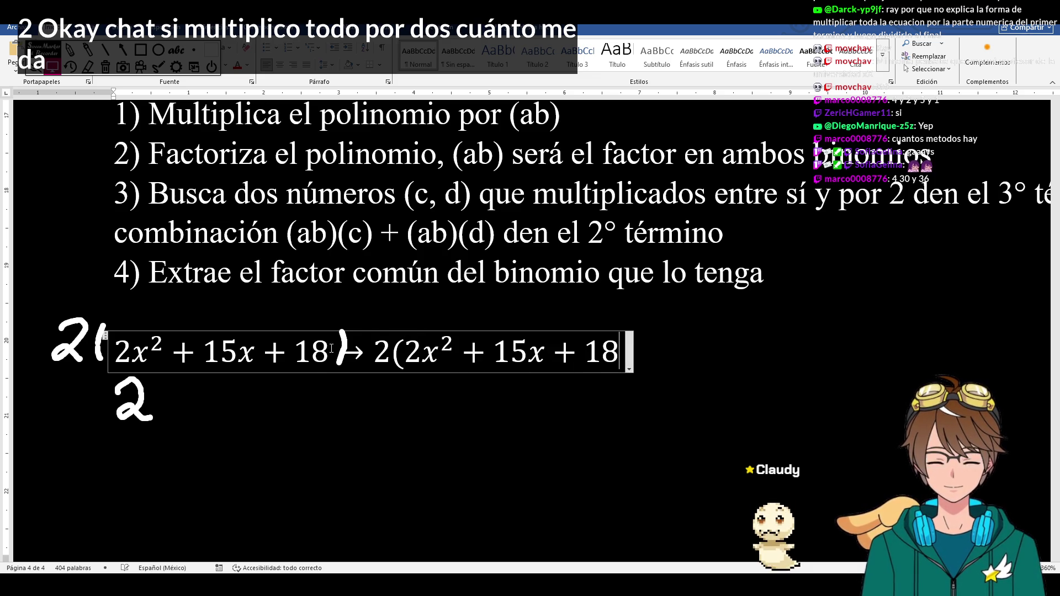
text(()
key(BackSpace)
text() =)
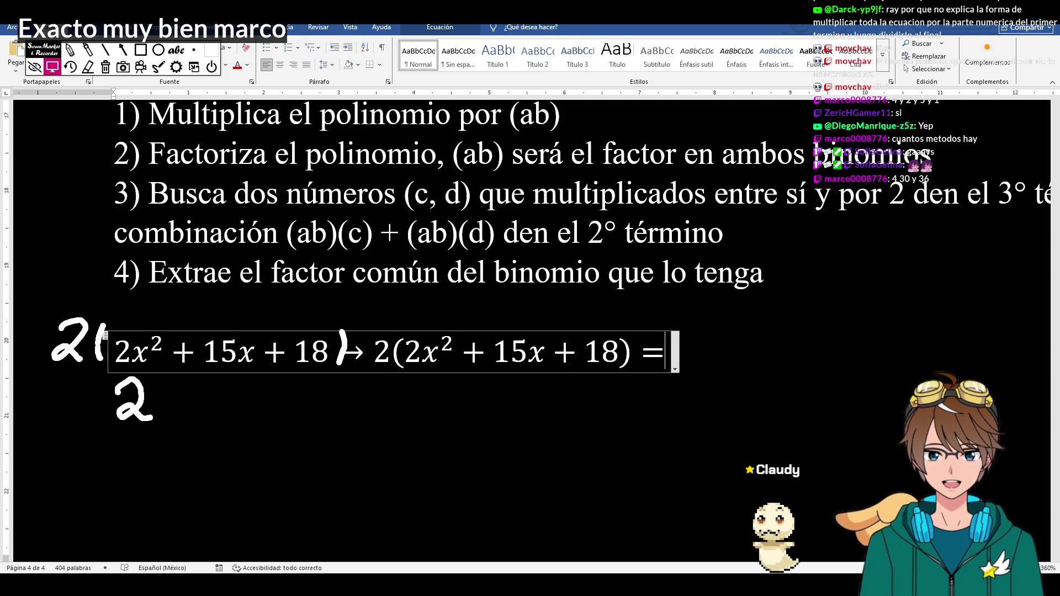
click(576, 375)
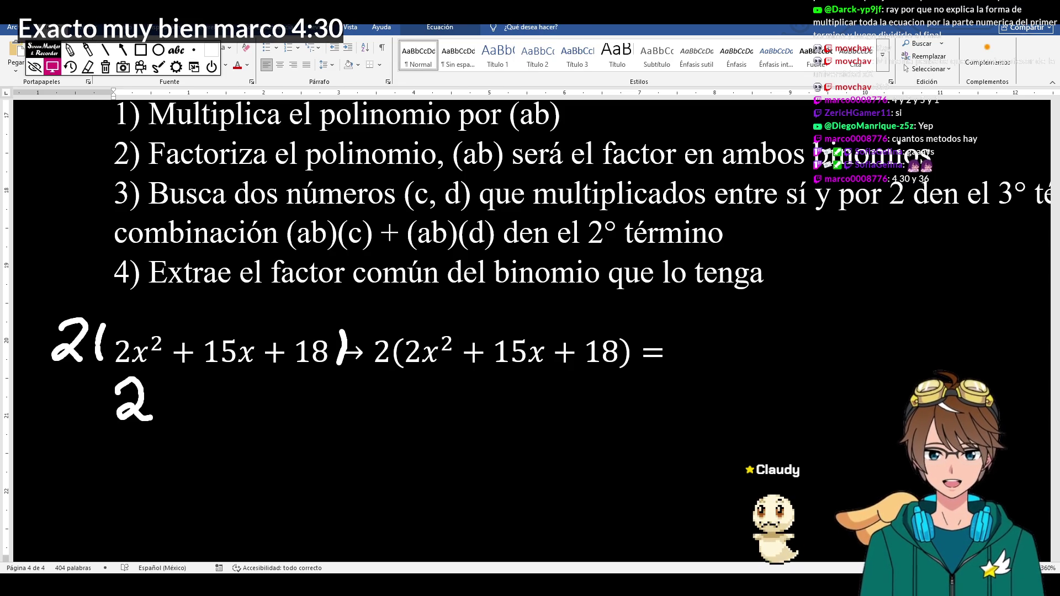
- Complete it with = 4x² + 30x + 36 and paste 2x² + 15x + 18 on a new line below
click(671, 351)
text(4c)
key(BackSpace)
text(x^2 +30x+3)
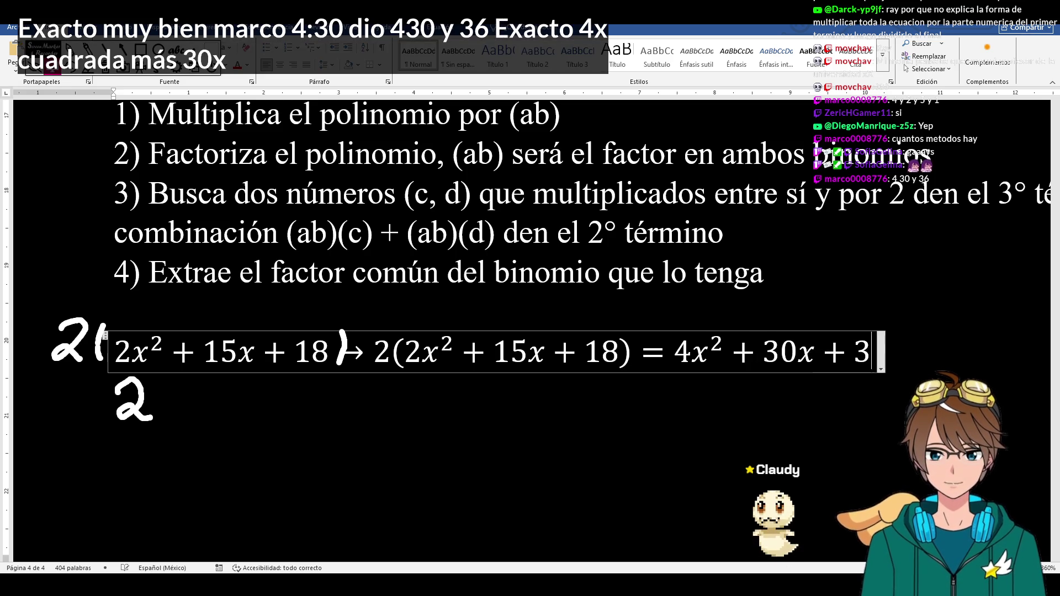
text(6)
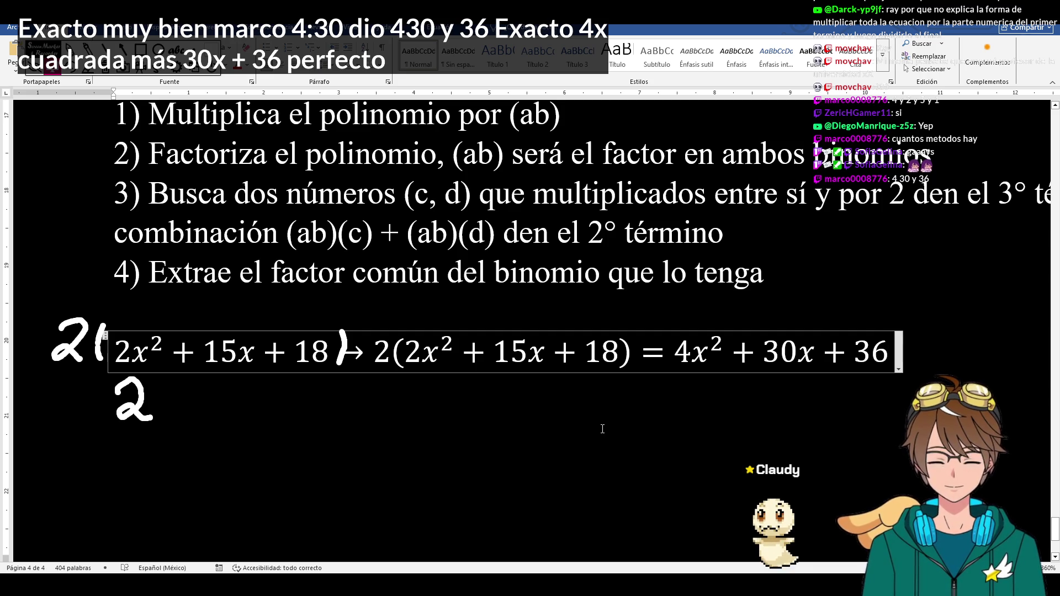
click(607, 438)
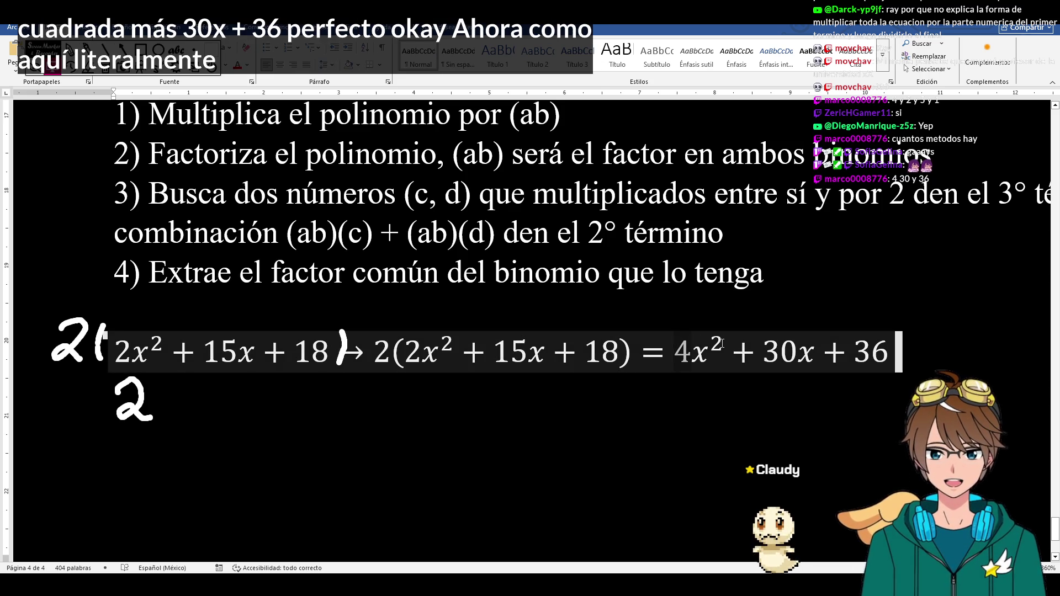
click(676, 347)
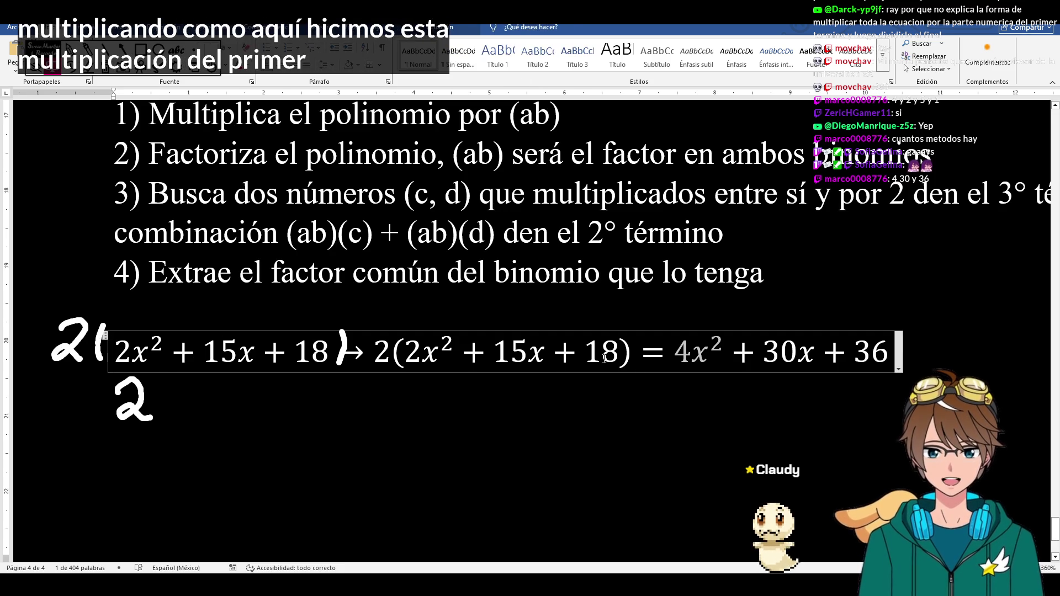
key(Escape)
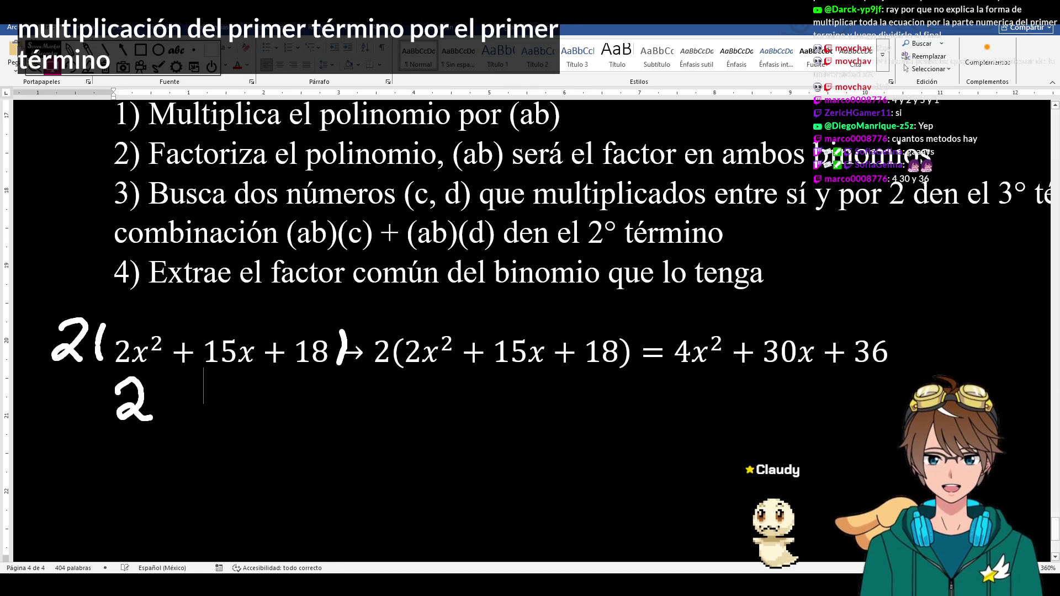
key(ctrl+v)
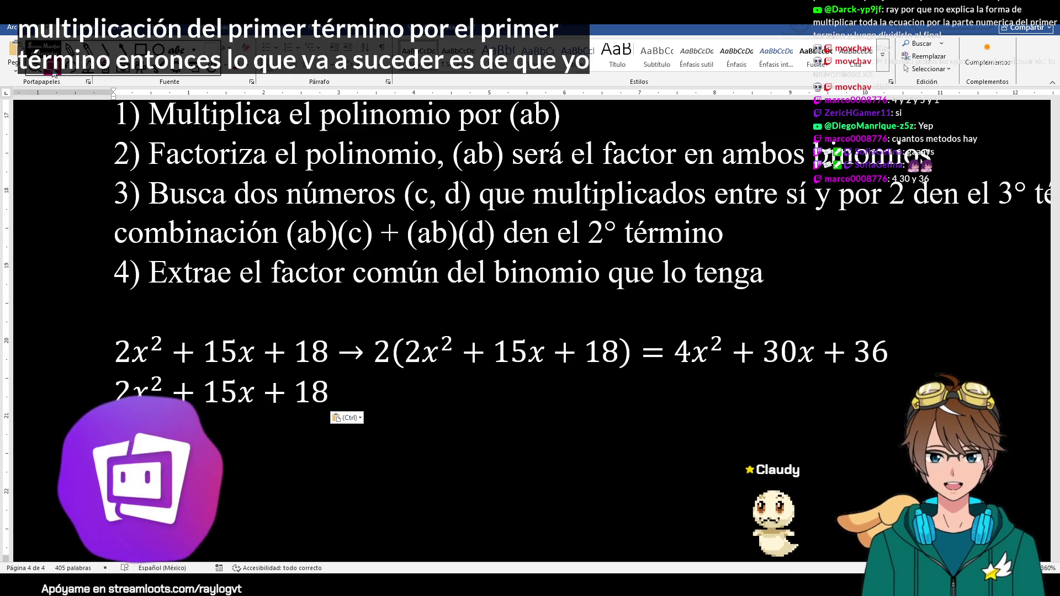
- Replace the pasted copy's contents with the binomial setup (2x + a)(2x + b)
click(148, 392)
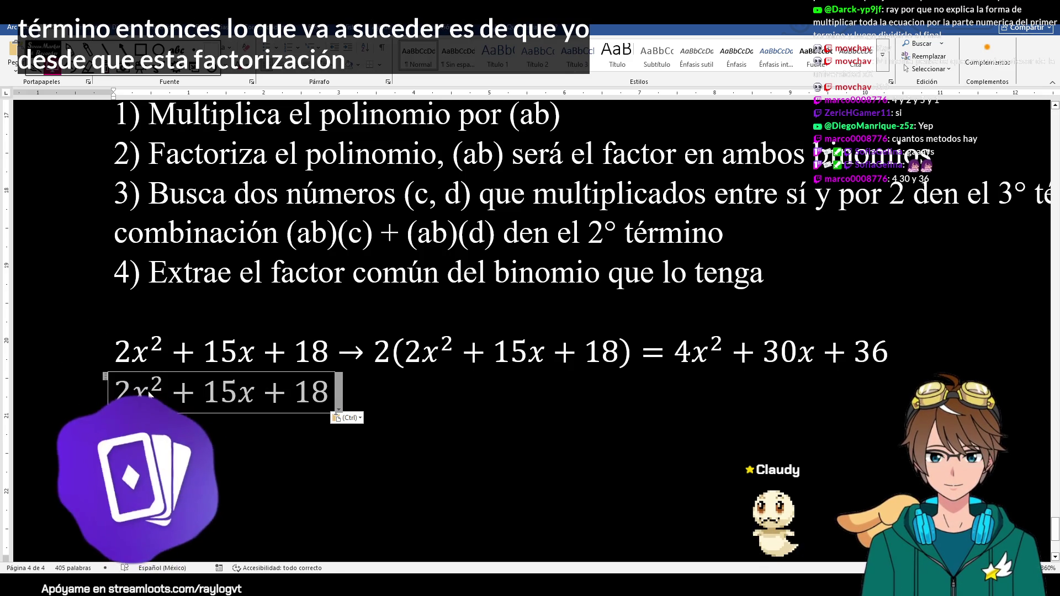
key(BackSpace)
text((2x+)
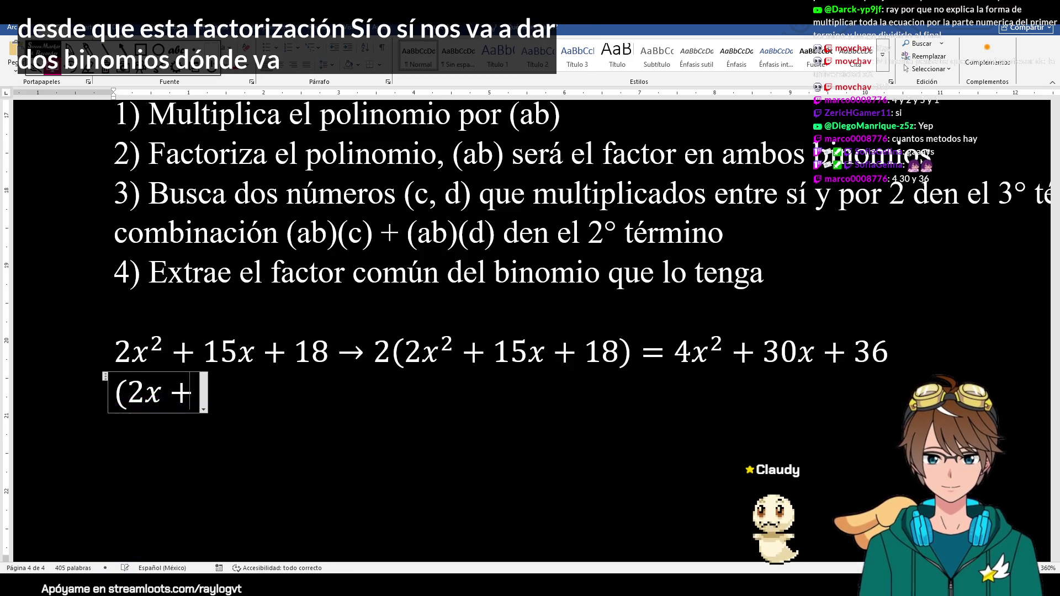
text(?)
key(BackSpace)
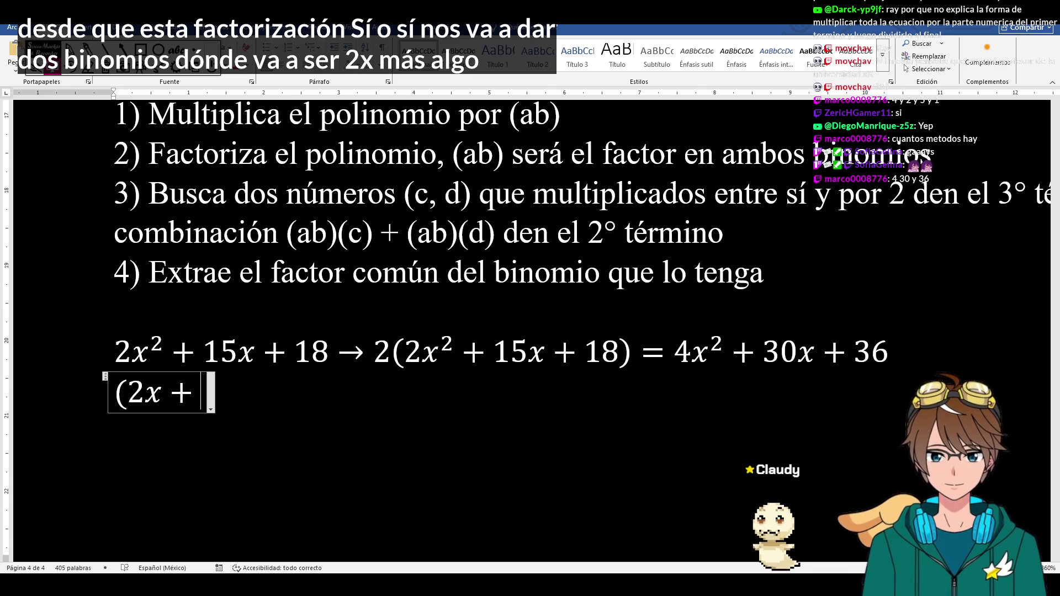
text(a))
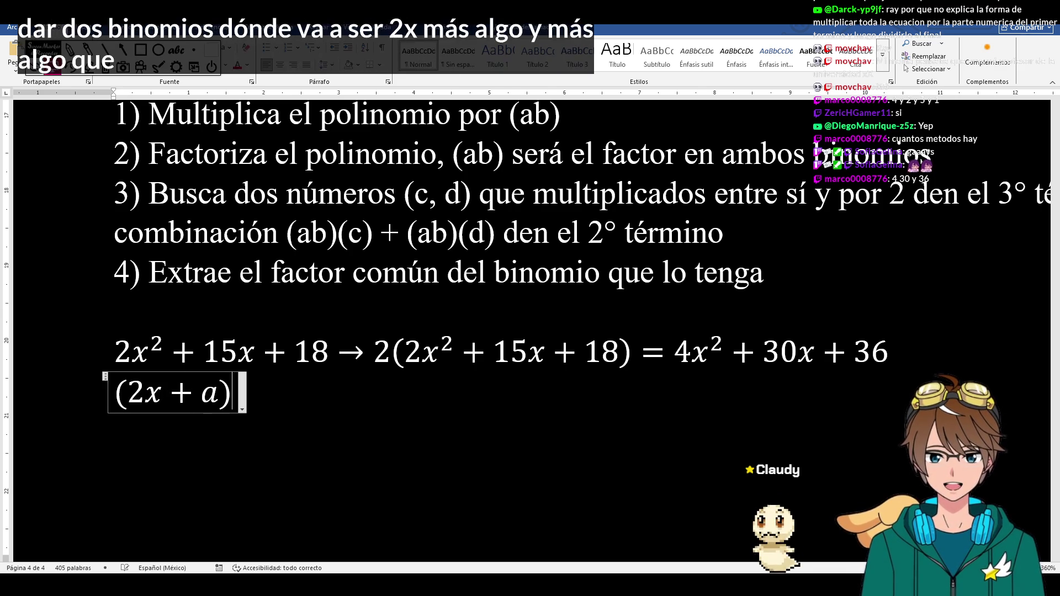
text((2x )
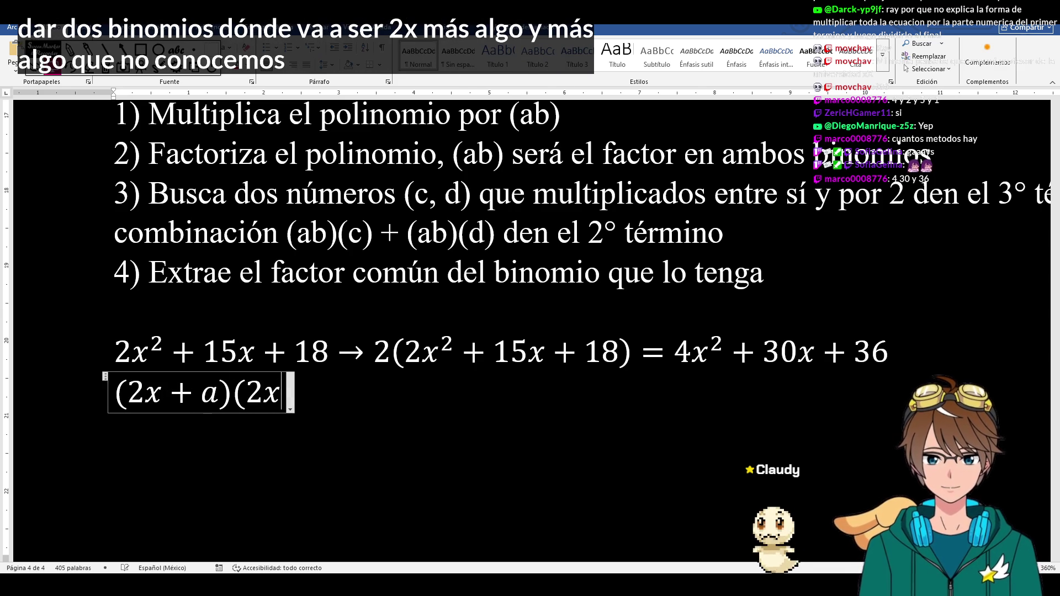
text(+ b))
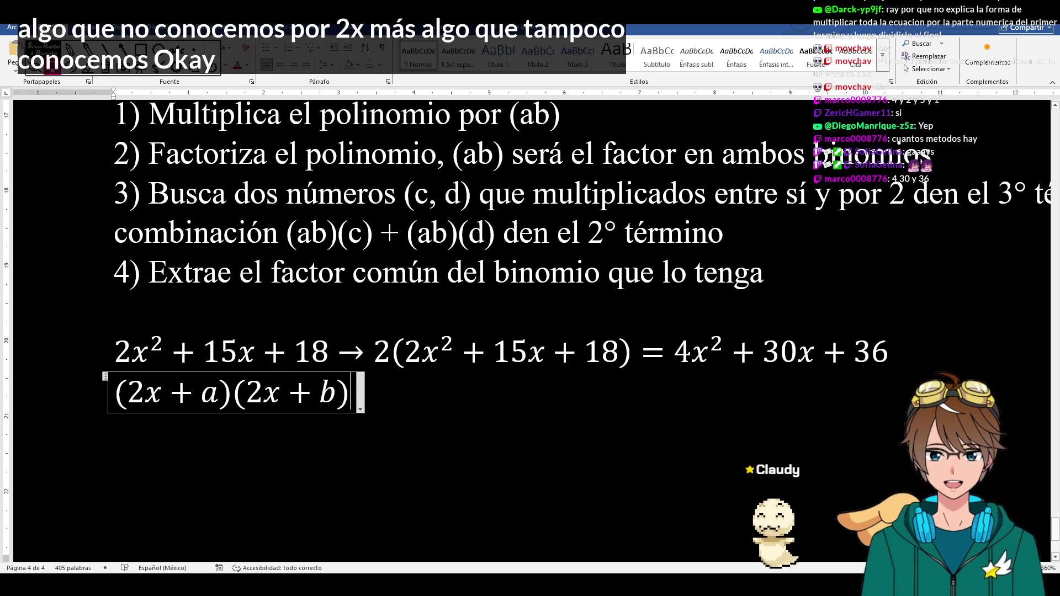
click(644, 443)
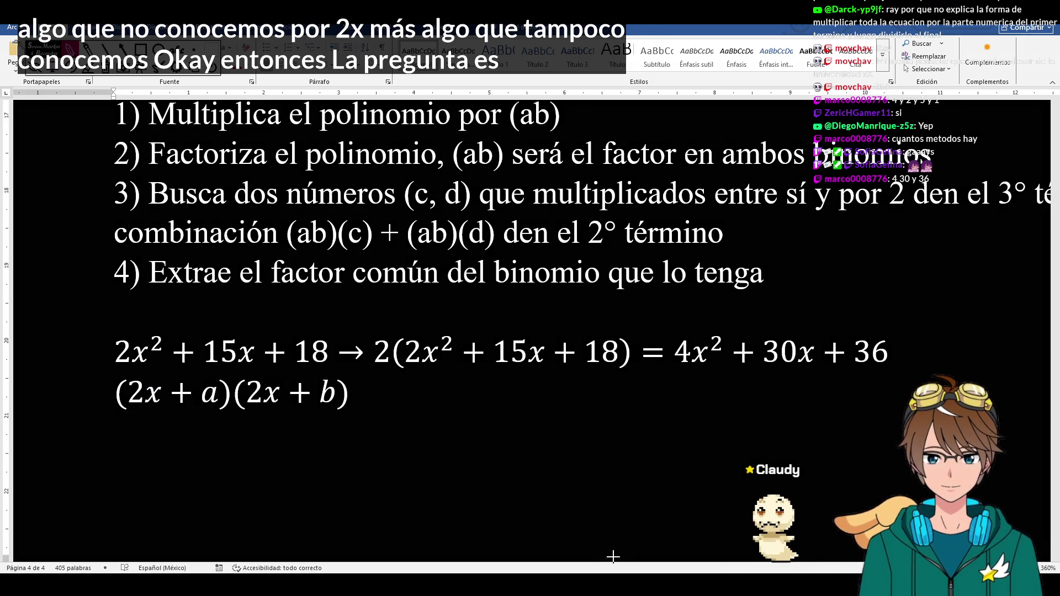